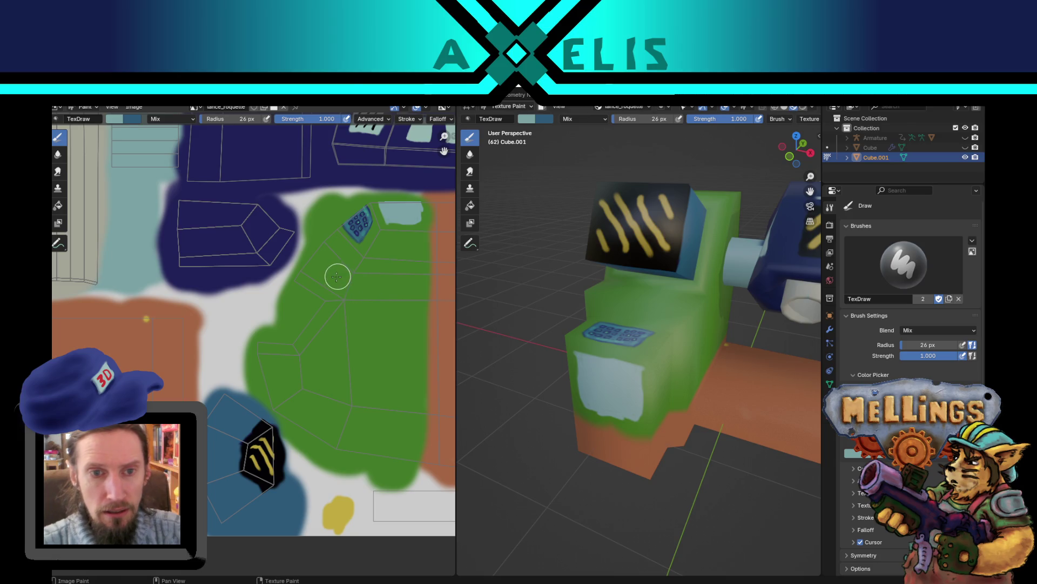
Step: Set the brush radius to 16 px and paint light highlights along the keypad edge and body seam
key("f")
left_click(332, 277)
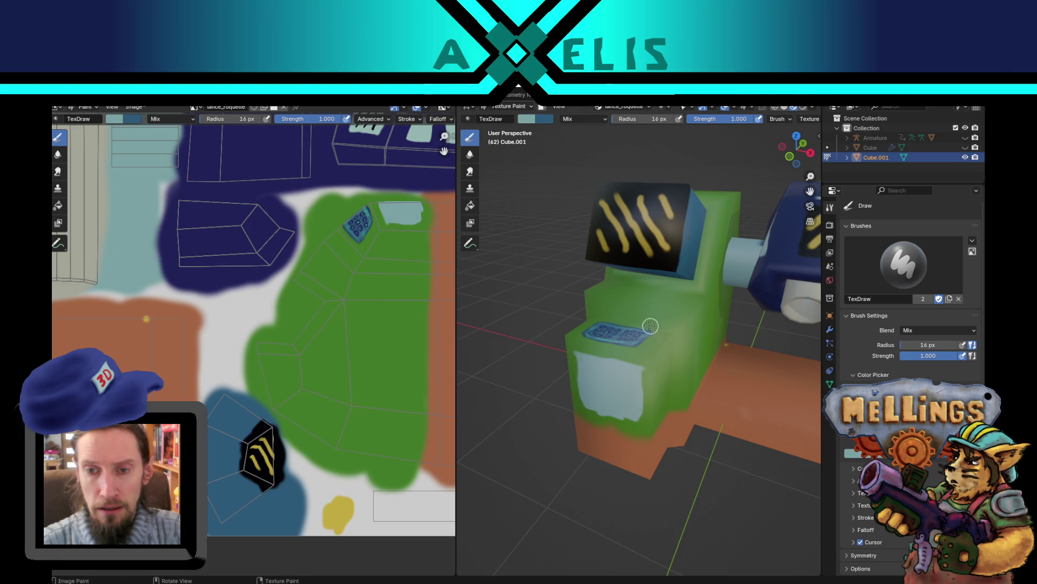
key("Tab")
key("Tab")
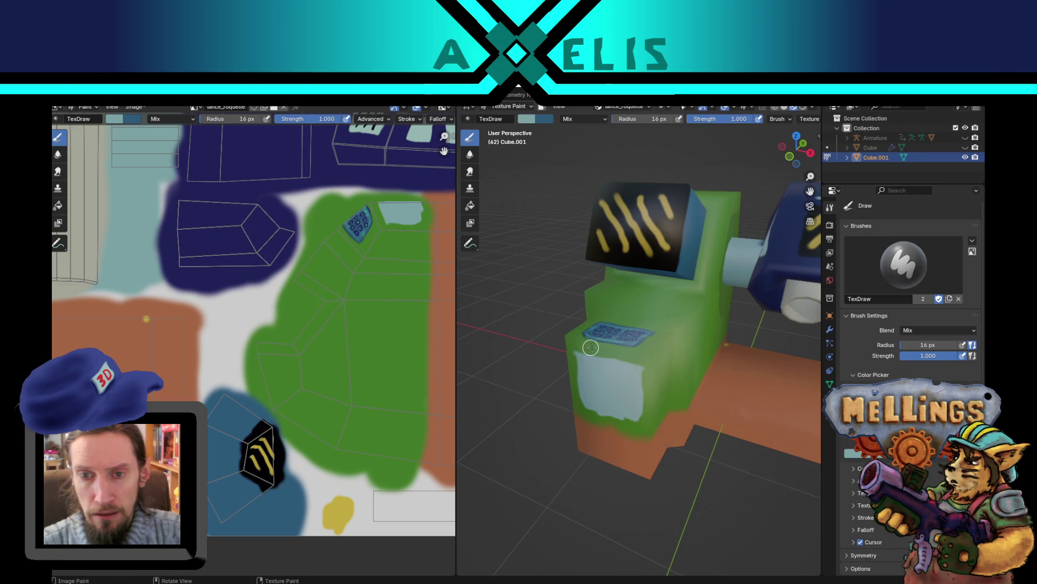
left_click_drag(650, 355, 703, 296)
key("Tab")
key("Tab")
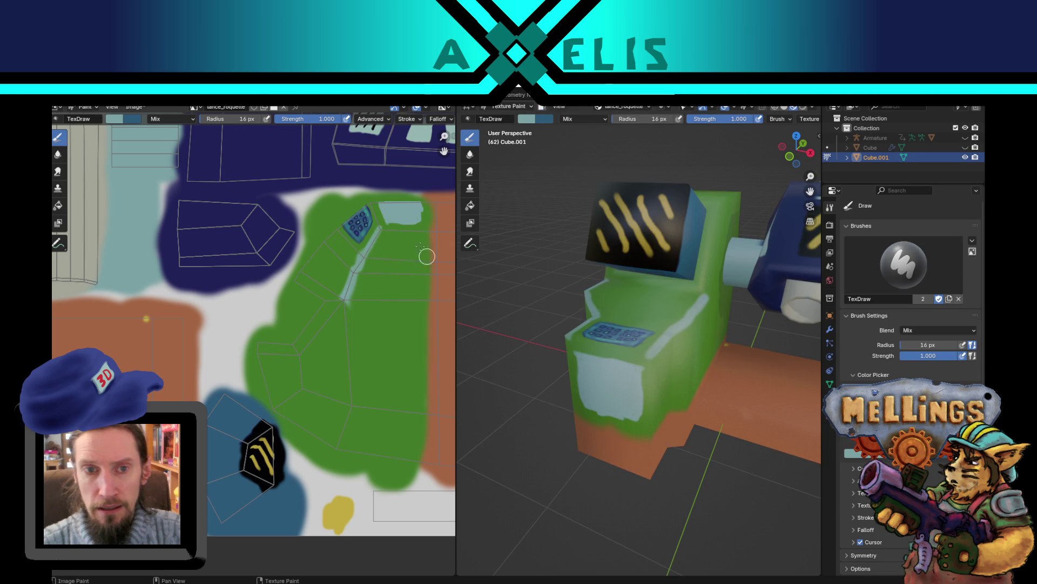
left_click_drag(381, 236, 364, 257)
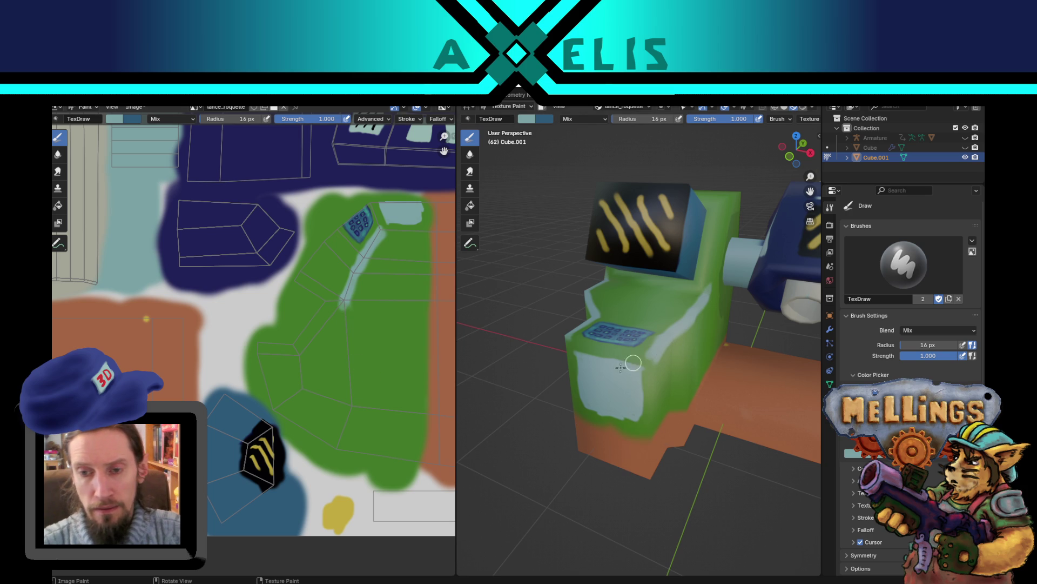
Step: Paint a light-blue vertical stroke down the green body's front face, replacing a first attempt
middle_click_drag(723, 368, 679, 355)
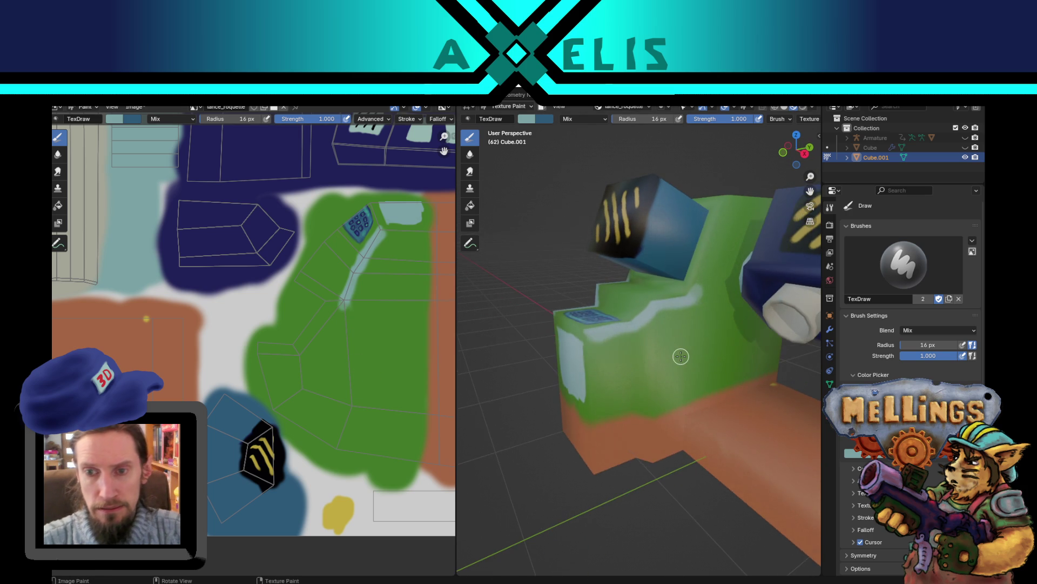
key("Tab")
key("Tab")
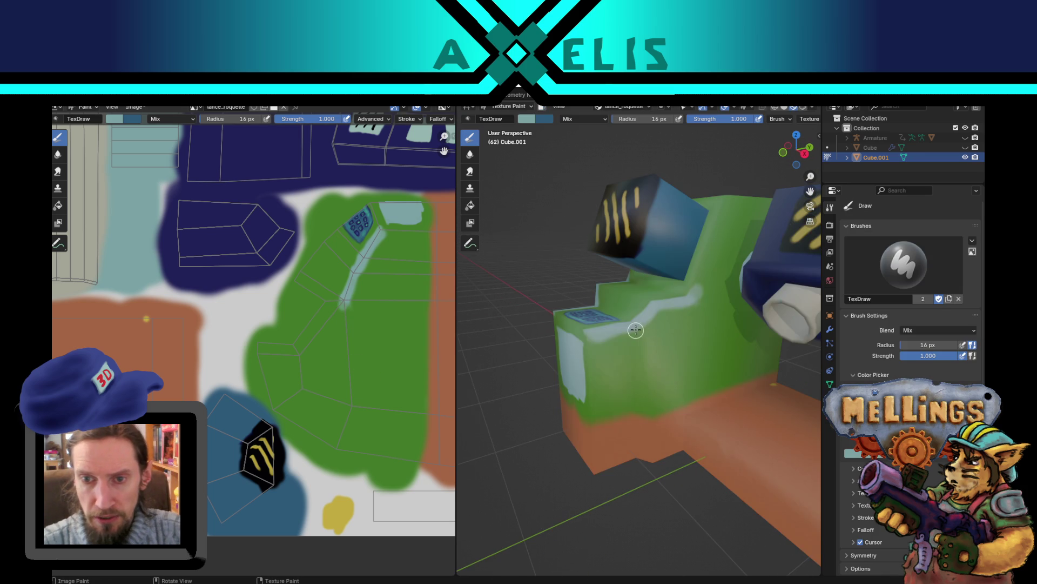
left_click_drag(632, 333, 634, 414)
key("ctrl+z")
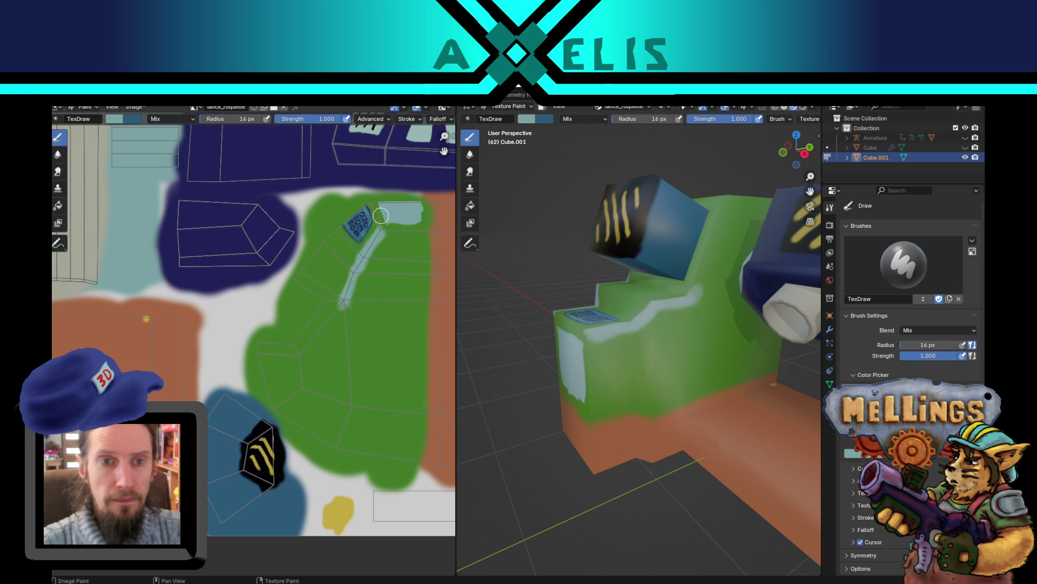
key("x")
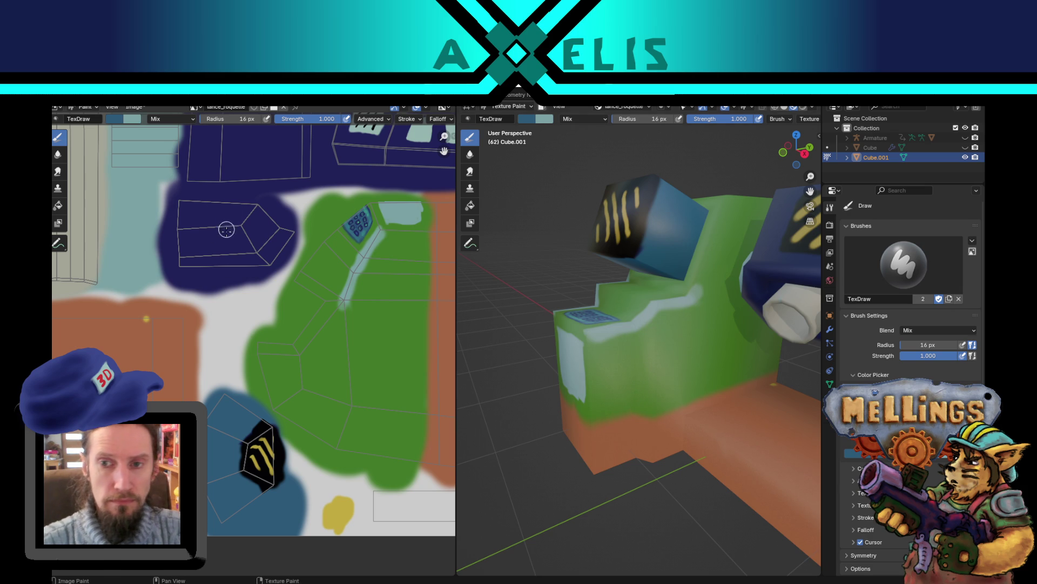
key("s")
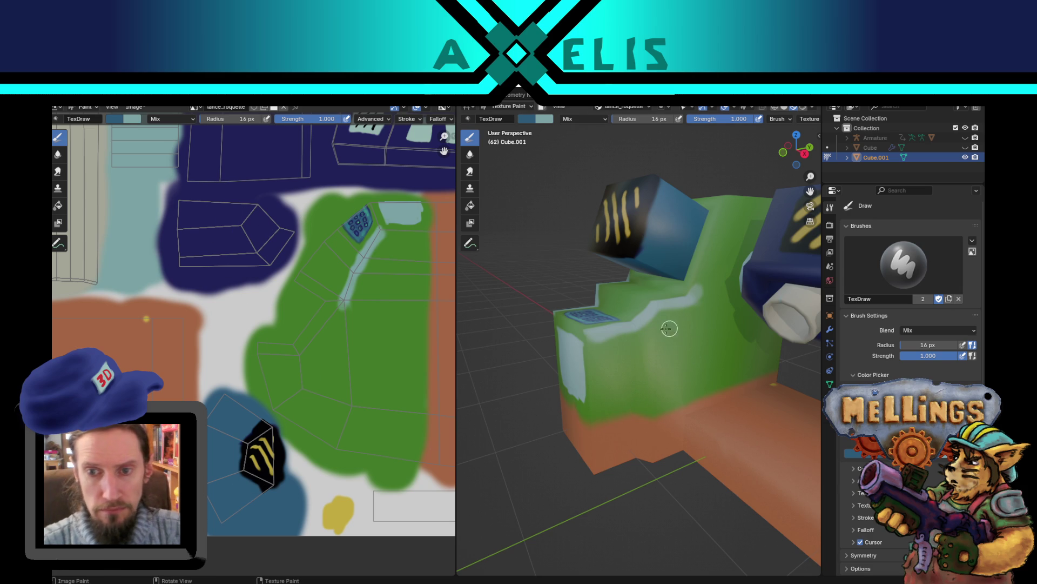
mouse_move(644, 339)
left_mouse_down()
mouse_move(652, 399)
mouse_move(639, 432)
left_mouse_up()
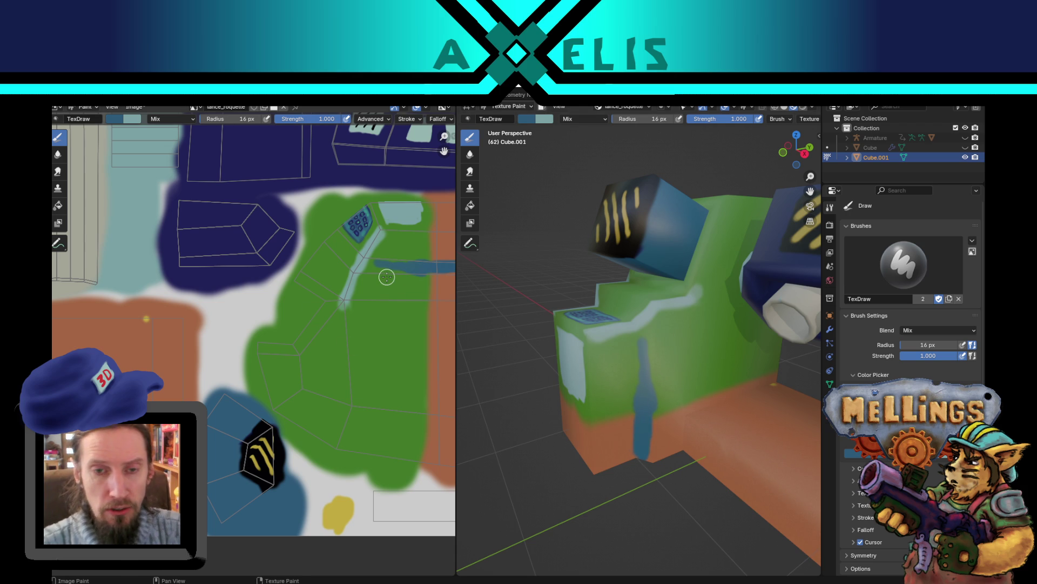
Step: Undo the light-blue stroke and paint a dark-blue trim strip across the green panel
key("ctrl+z")
middle_click_drag(382, 273, 268, 298)
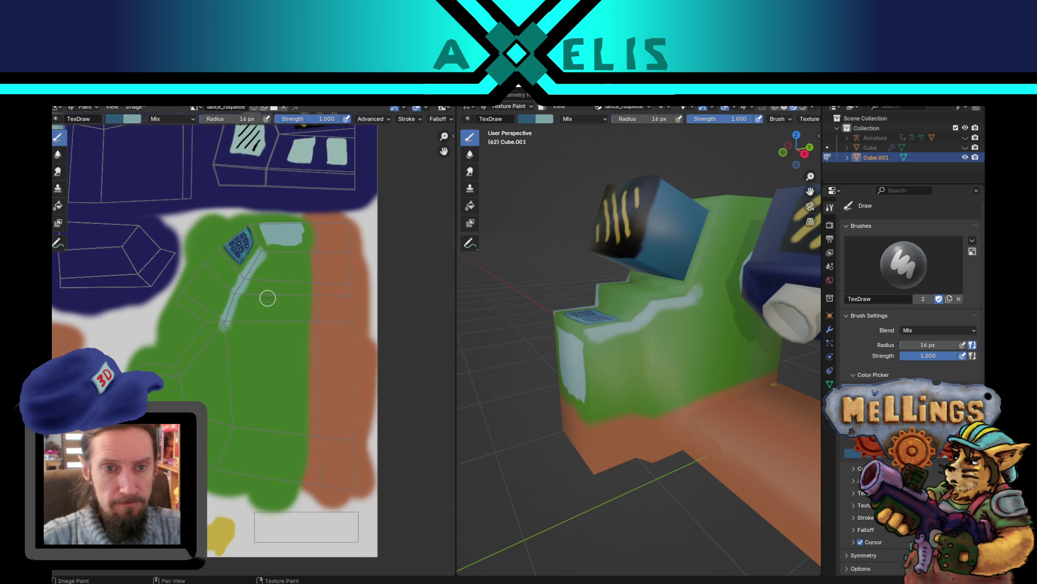
mouse_move(215, 263)
left_mouse_down()
mouse_move(221, 270)
mouse_move(208, 251)
mouse_move(249, 291)
mouse_move(238, 287)
mouse_move(377, 292)
left_mouse_up()
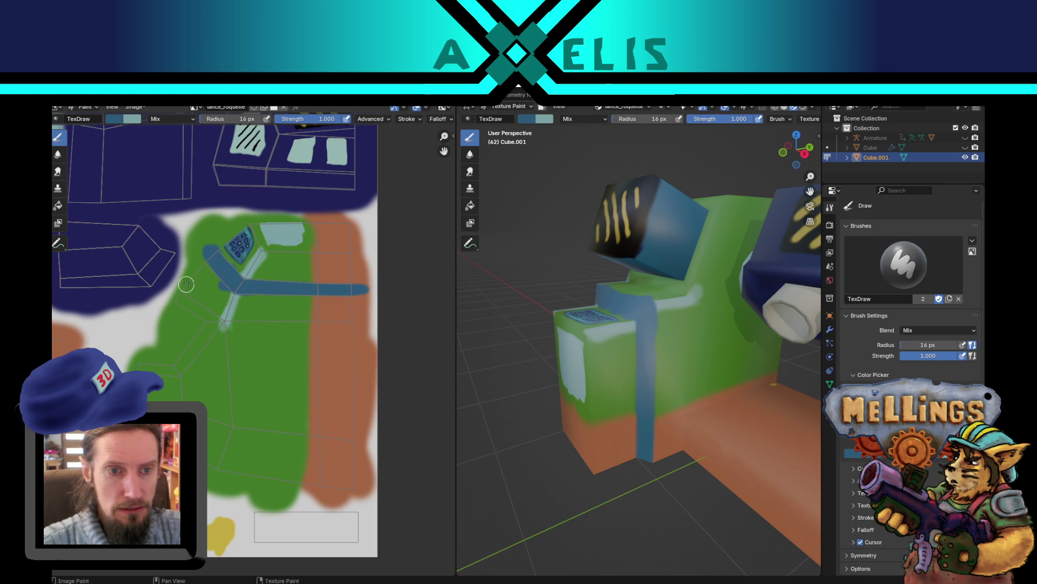
Step: Highlight the blue strip's edge in light blue and review the painted model
key("s")
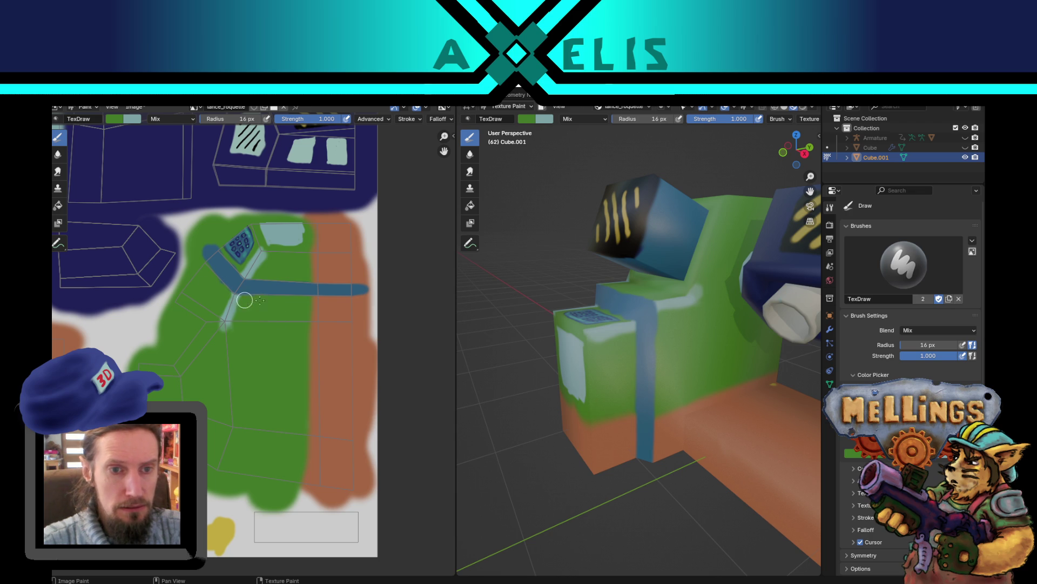
key("x")
left_click_drag(247, 273, 244, 295)
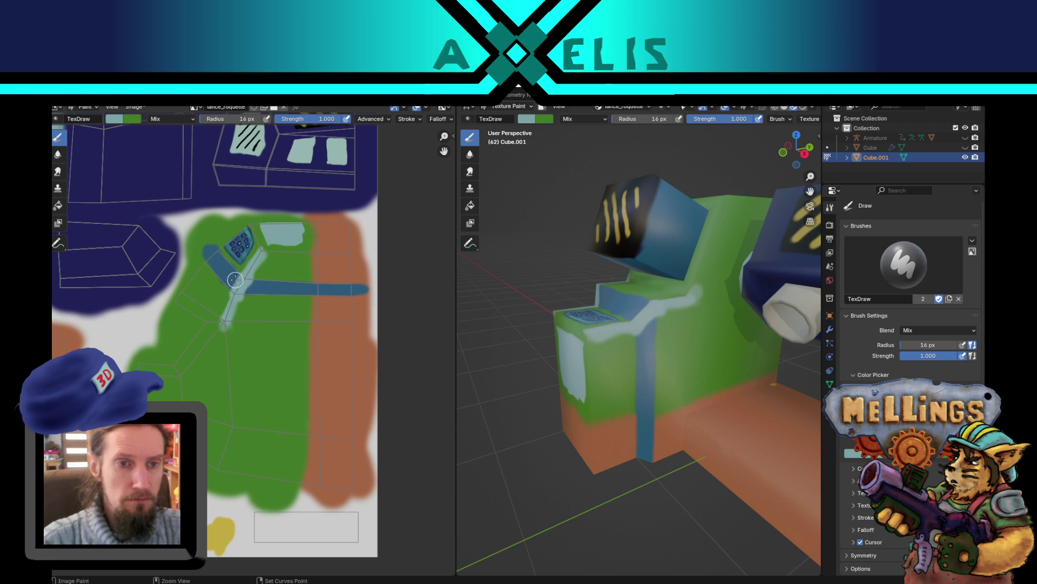
mouse_move(669, 412)
middle_mouse_down()
mouse_move(697, 402)
mouse_move(617, 365)
mouse_move(627, 375)
middle_mouse_up()
scroll(669, 394, "down", 5)
scroll(676, 387, "up", 3)
scroll(648, 387, "up", 8)
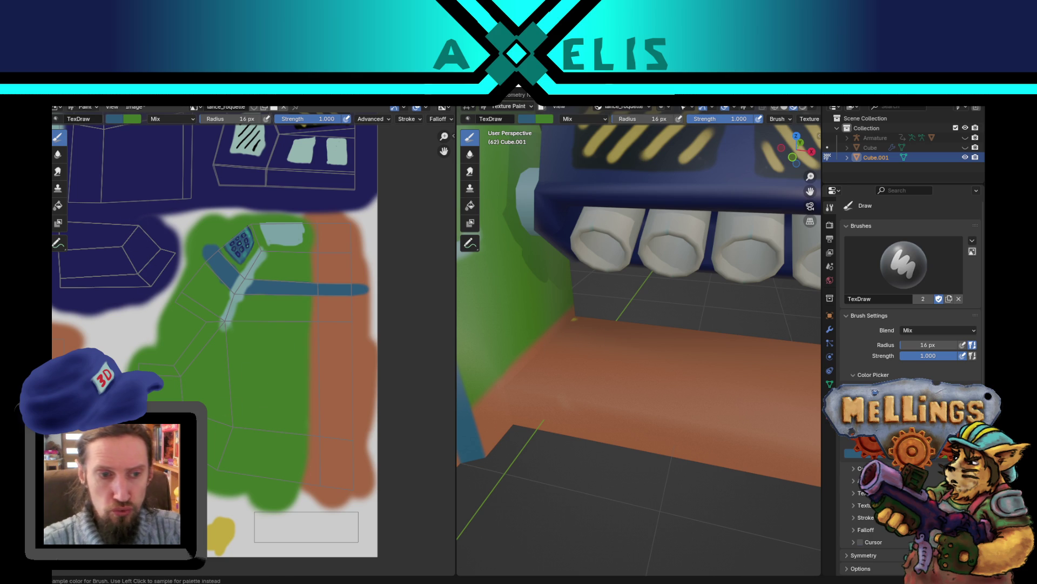
key("s")
key("f")
left_click(588, 340)
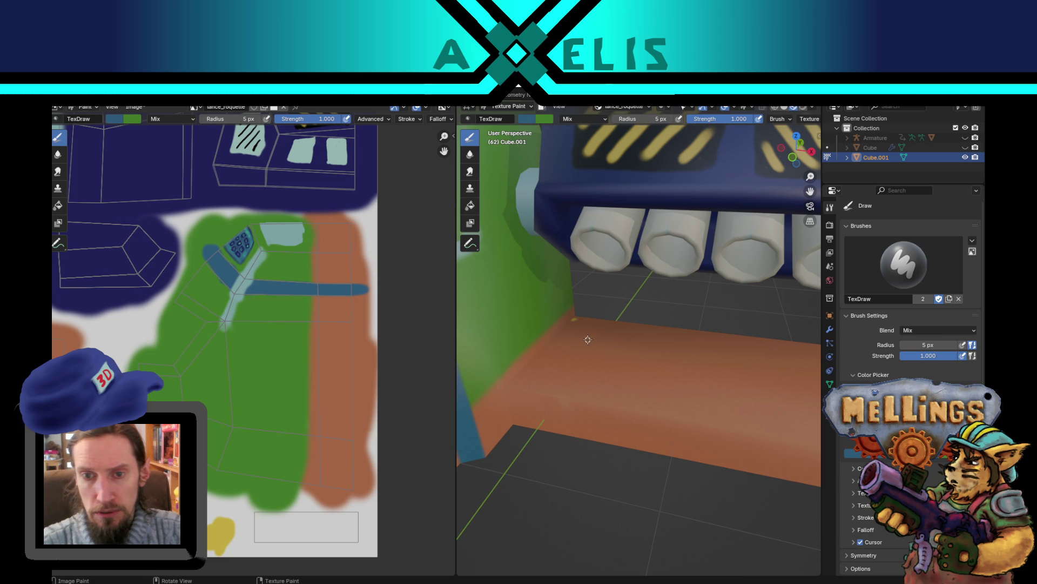
key("f")
left_click(590, 340)
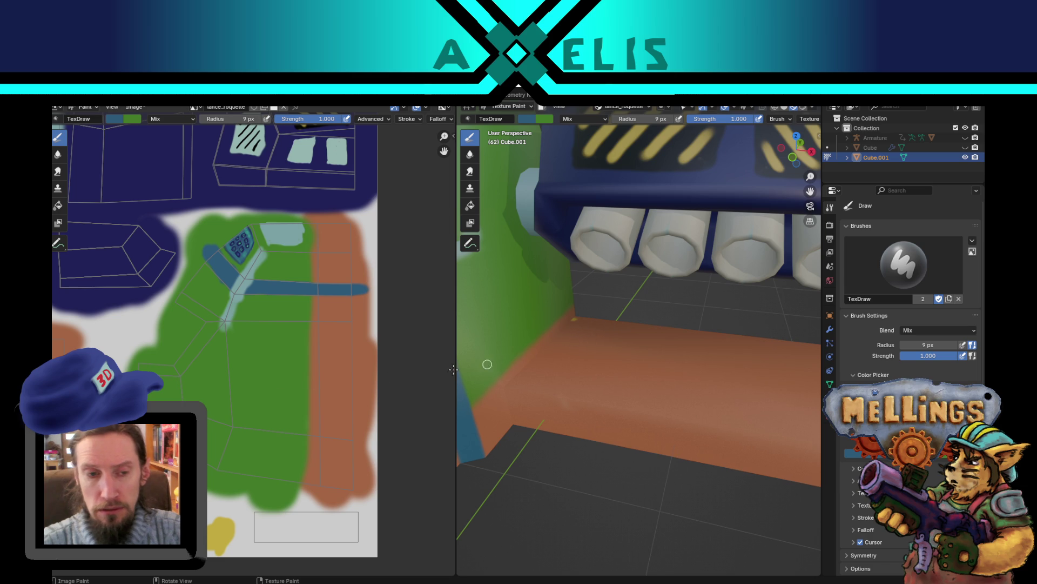
mouse_move(292, 384)
middle_mouse_down()
mouse_move(254, 416)
mouse_move(447, 377)
mouse_move(432, 380)
middle_mouse_up()
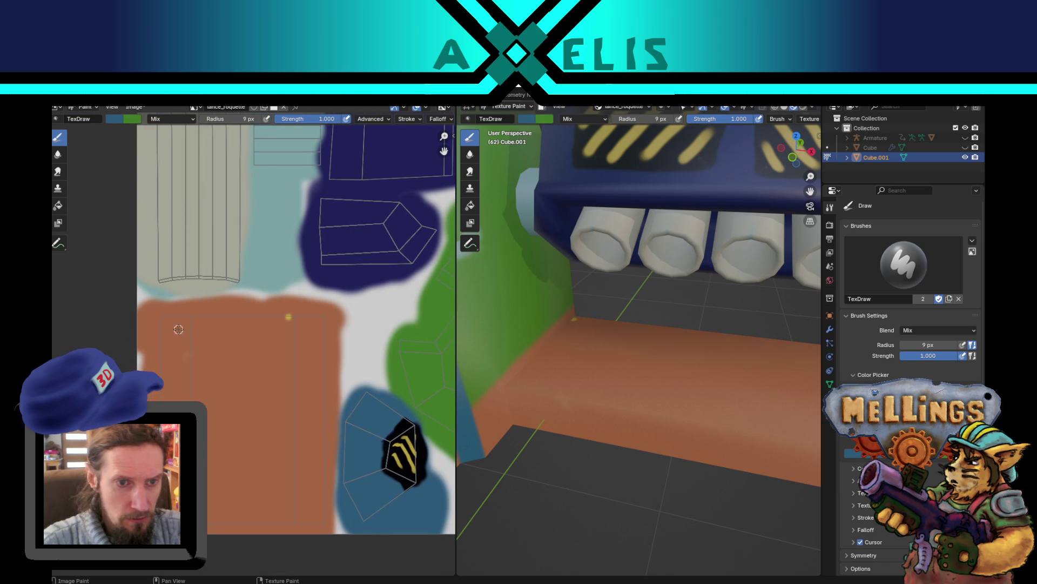
left_click_drag(181, 323, 181, 328)
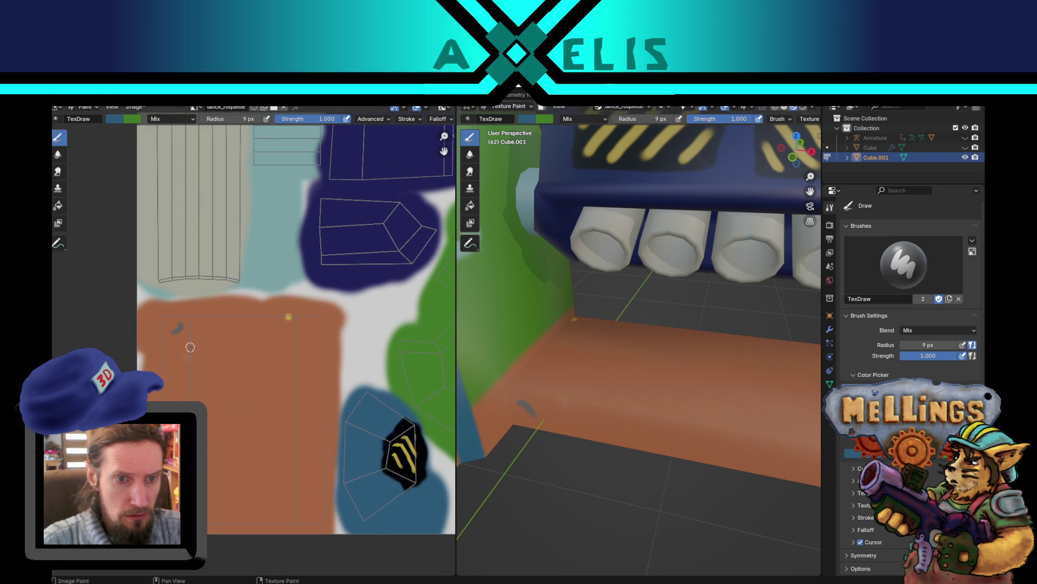
key("ctrl+z")
key("f")
left_click(204, 326)
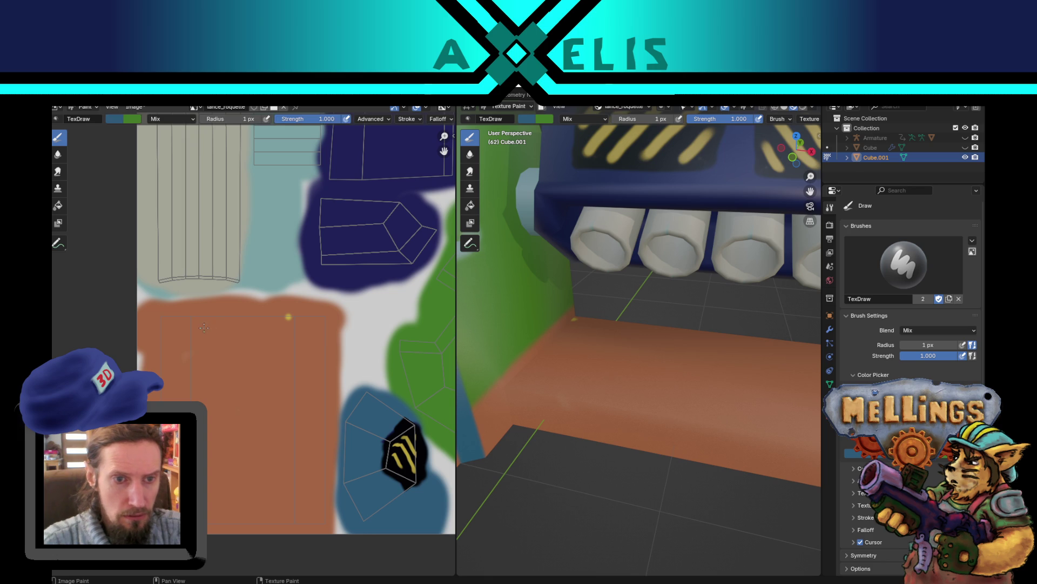
key("f")
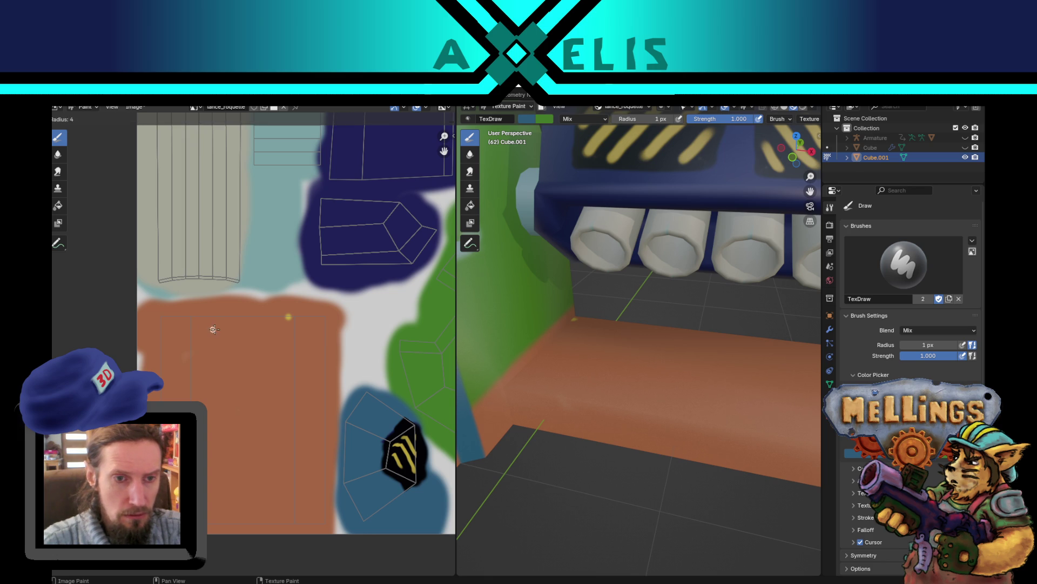
left_click(204, 326)
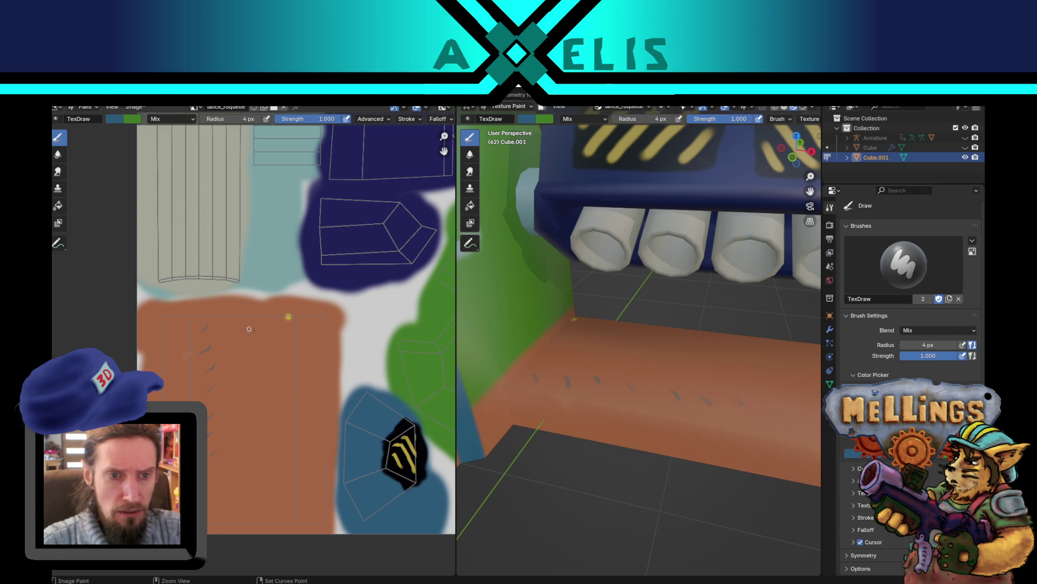
key("ctrl+z")
key("ctrl+z")
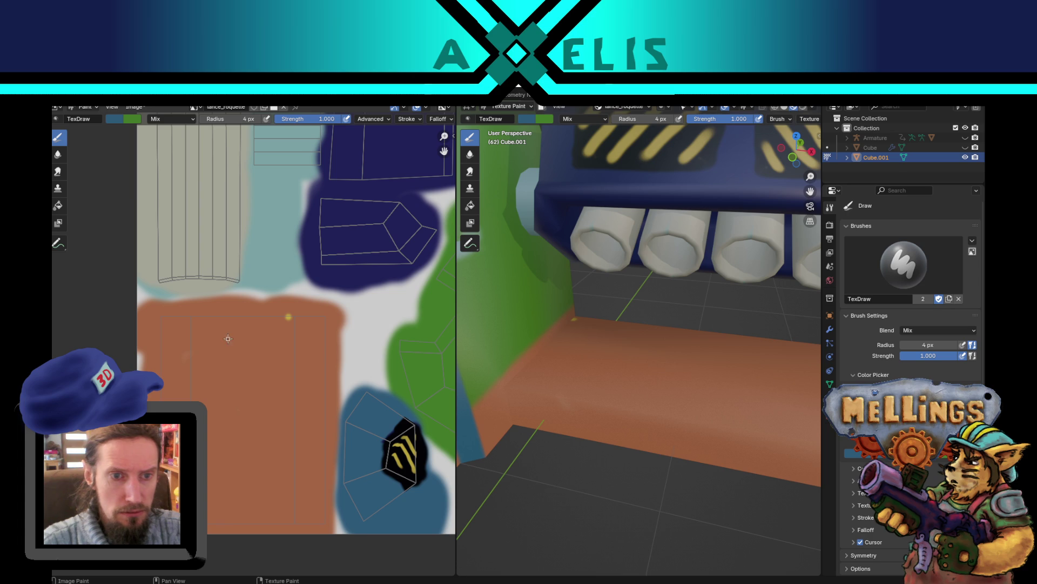
key("f")
left_click(221, 334)
left_click_drag(197, 325, 291, 398)
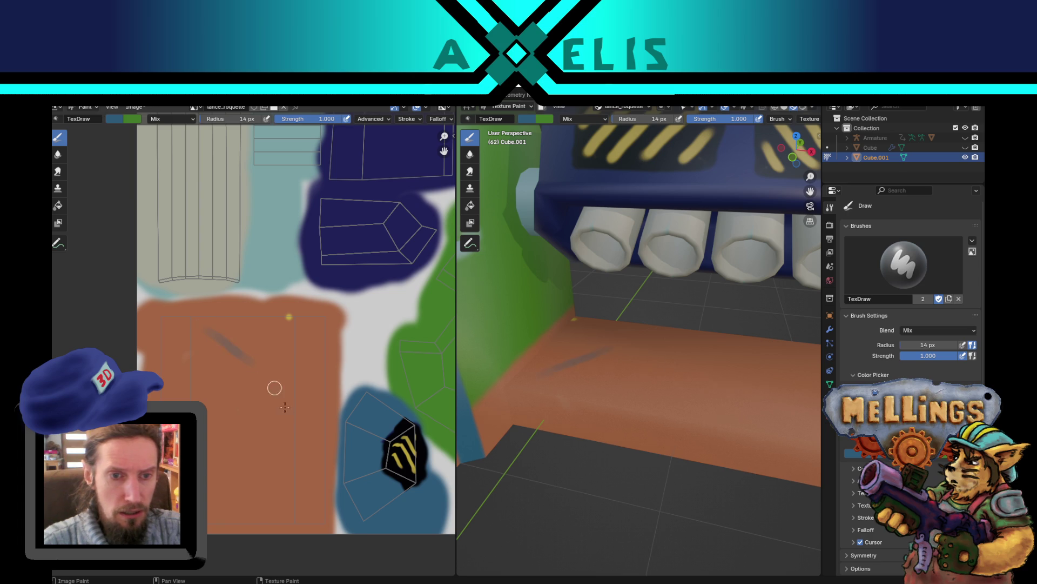
left_click_drag(192, 346, 295, 414)
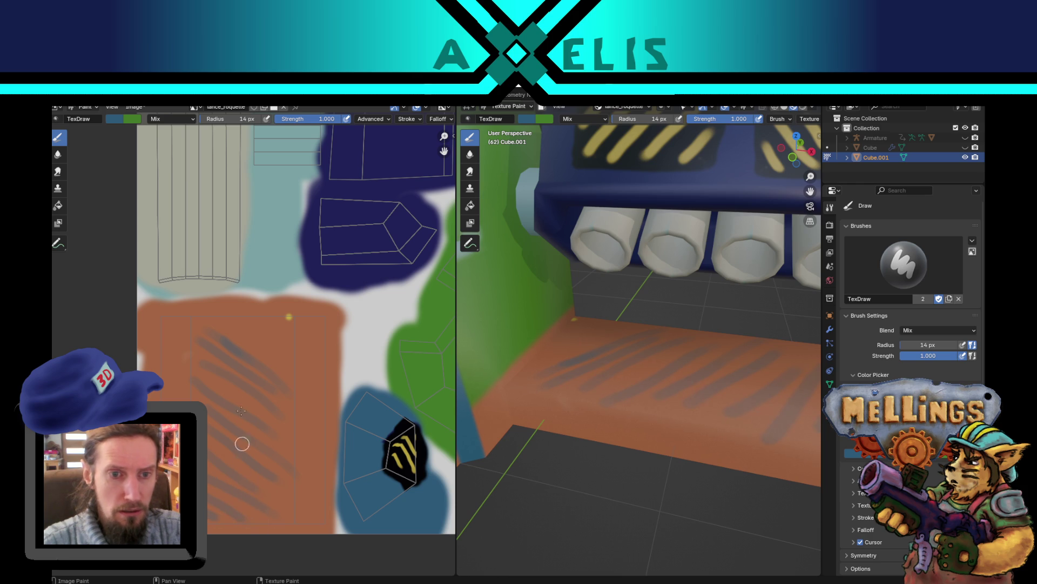
mouse_move(223, 326)
left_mouse_down()
mouse_move(283, 359)
mouse_move(290, 350)
left_mouse_up()
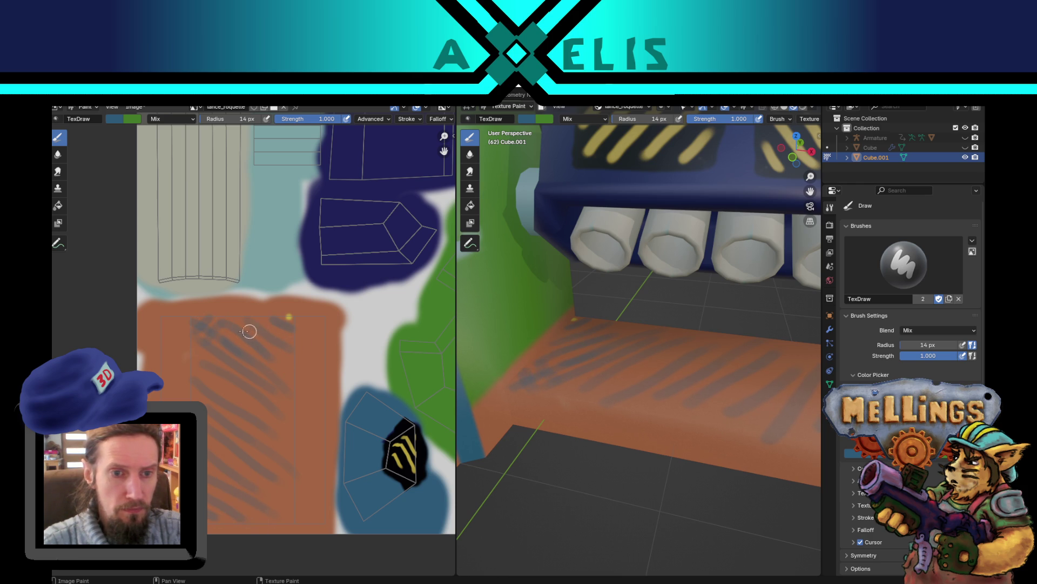
left_click_drag(249, 331, 202, 383)
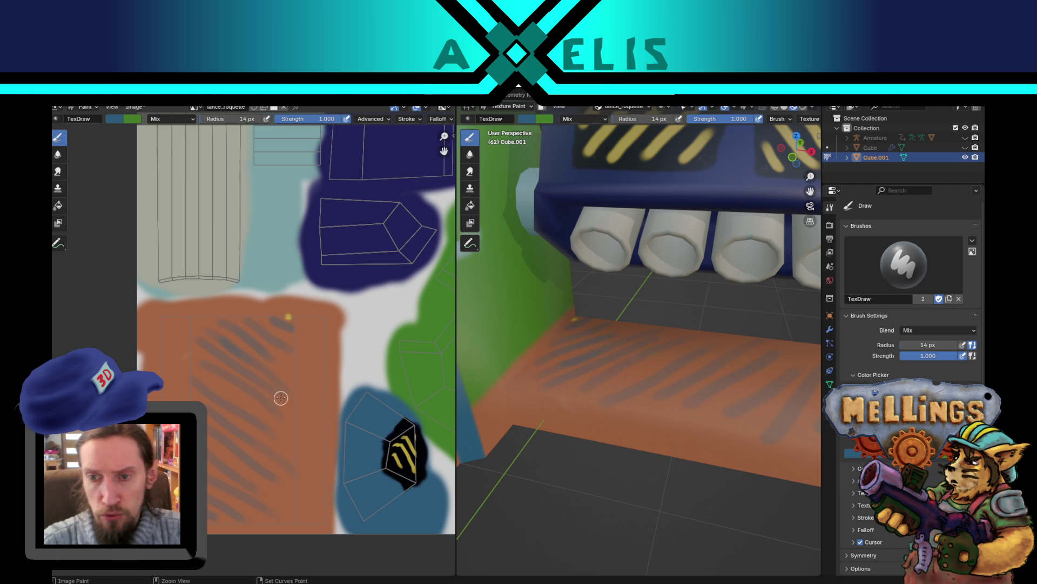
key("ctrl+z")
key("ctrl+z")
key("ctrl+z")
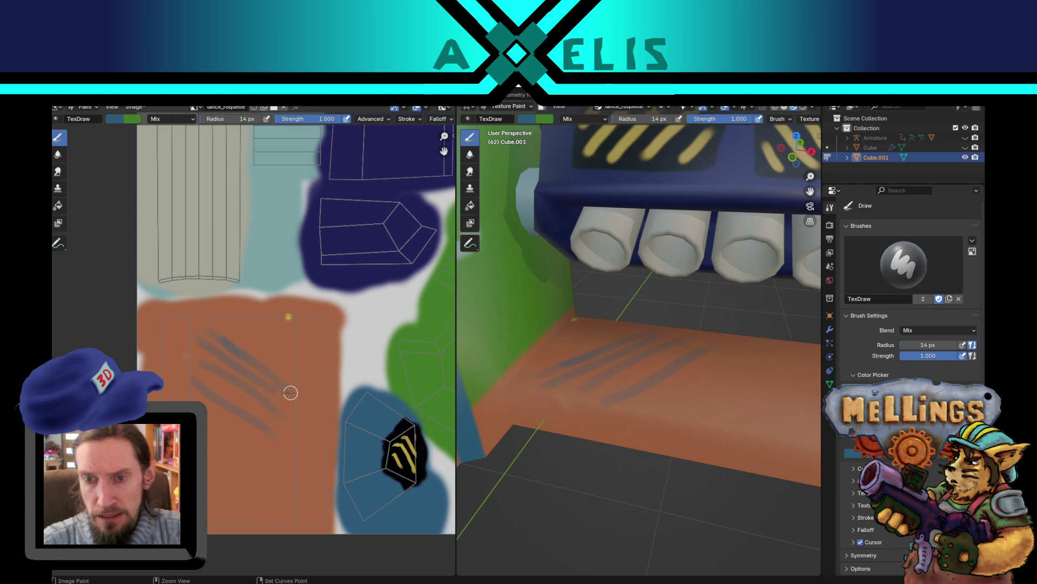
key("ctrl+z")
key("ctrl+z")
key("ctrl+z")
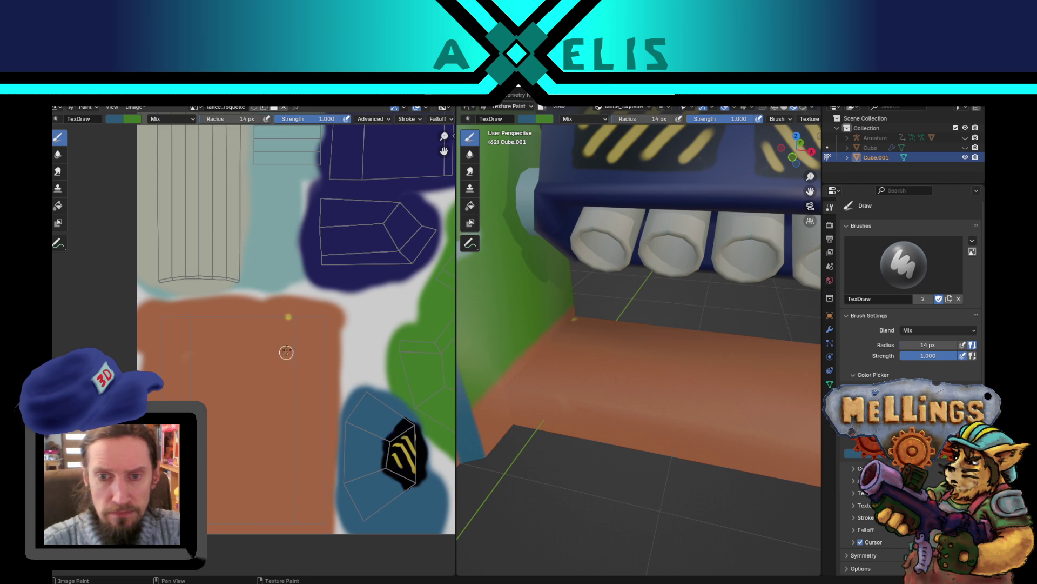
Step: Shrink the brush to 5 px, then try blue and navy strokes on the orange area and undo them
key("bracketleft")
key("bracketleft")
key("bracketleft")
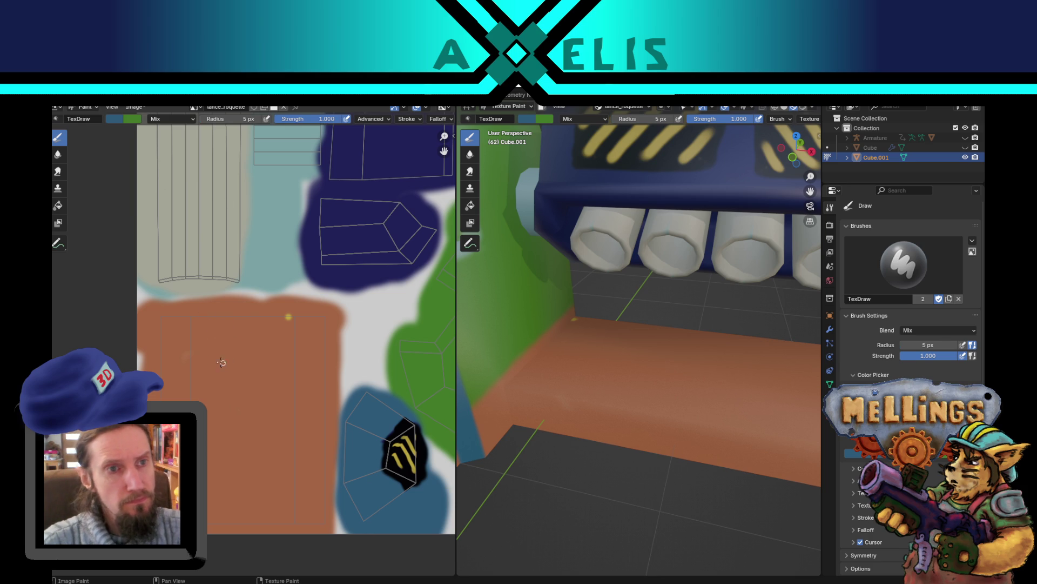
key("s")
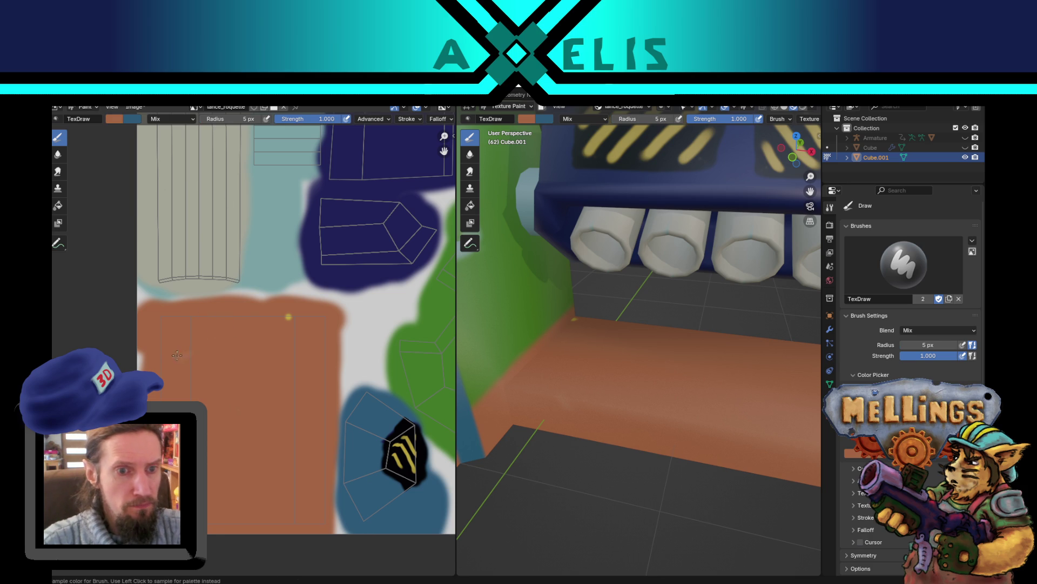
key("bracketright")
key("bracketright")
key("bracketright")
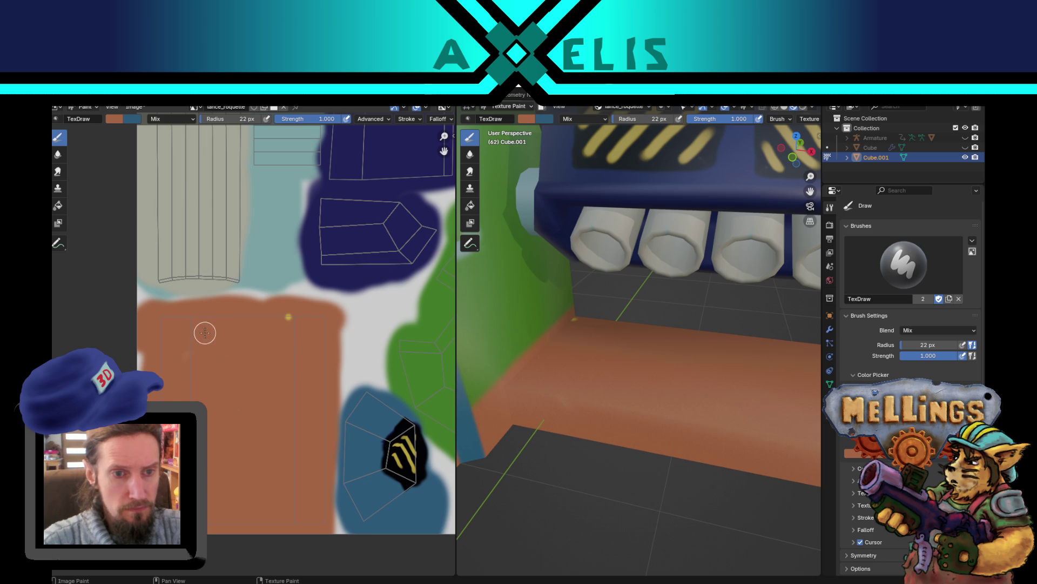
key("x")
mouse_move(208, 329)
left_mouse_down()
mouse_move(196, 348)
mouse_move(216, 335)
mouse_move(206, 398)
mouse_move(216, 340)
mouse_move(218, 526)
mouse_move(213, 408)
mouse_move(213, 504)
left_mouse_up()
key("ctrl+z")
key("s")
mouse_move(217, 440)
left_mouse_down()
mouse_move(203, 380)
mouse_move(216, 317)
mouse_move(246, 351)
mouse_move(261, 527)
mouse_move(278, 516)
mouse_move(271, 481)
mouse_move(243, 459)
mouse_move(268, 385)
mouse_move(281, 451)
mouse_move(262, 429)
left_mouse_up()
key("ctrl+z")
key("ctrl+z")
Step: Set the brush Stroke Method to Line
left_click(409, 121)
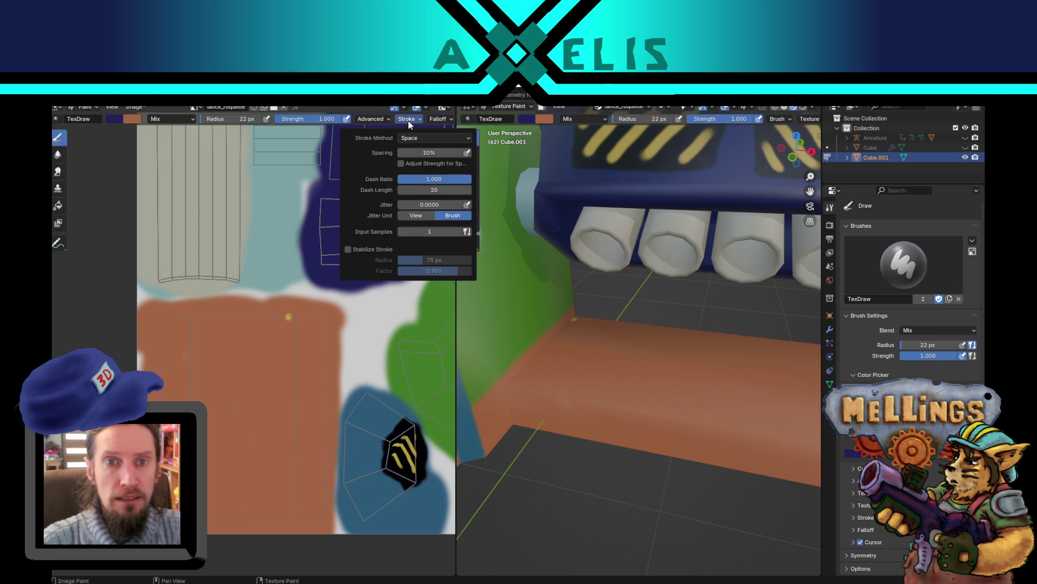
left_click(421, 139)
left_click(424, 199)
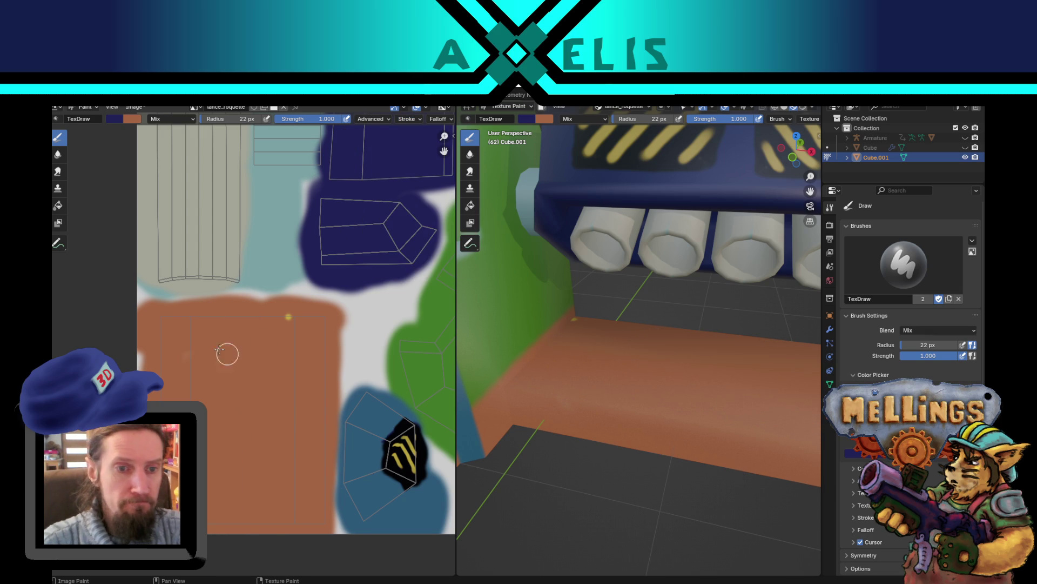
Step: Draw two vertical navy lines down the orange strip and raise the brush radius to 35 px
left_click_drag(207, 307, 208, 535)
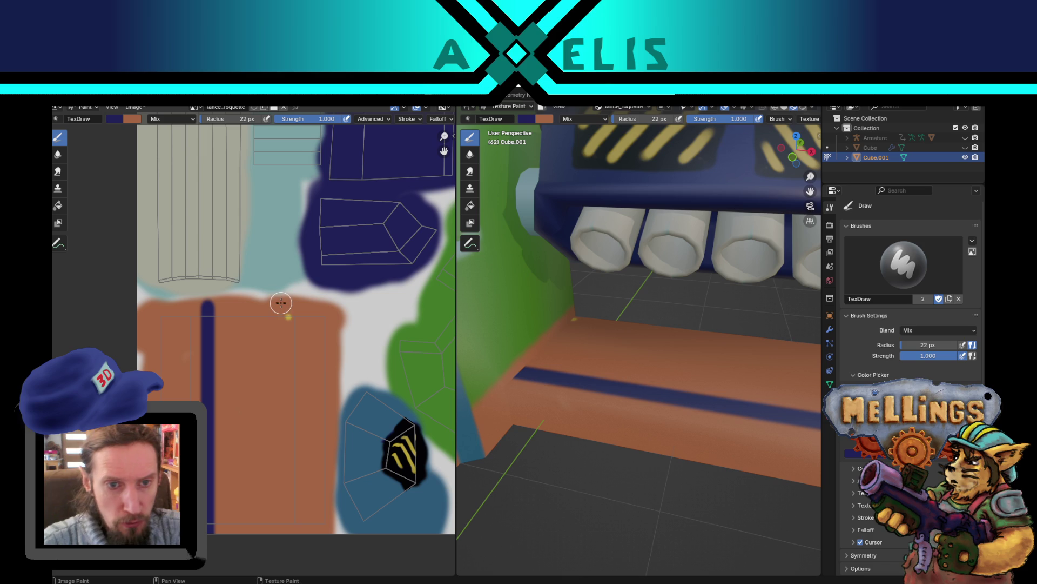
left_click_drag(281, 303, 242, 532)
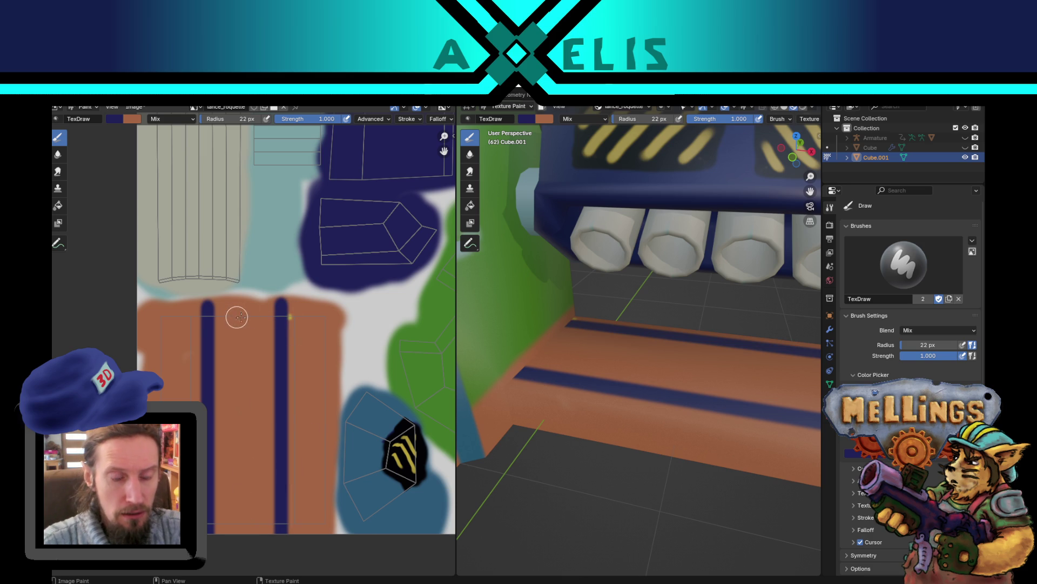
key("f")
left_click(228, 311)
Step: Widen the navy band with more vertical lines, keeping strength at 1.000, then shrink the brush
left_click_drag(222, 310, 226, 535)
left_click_drag(241, 302, 217, 543)
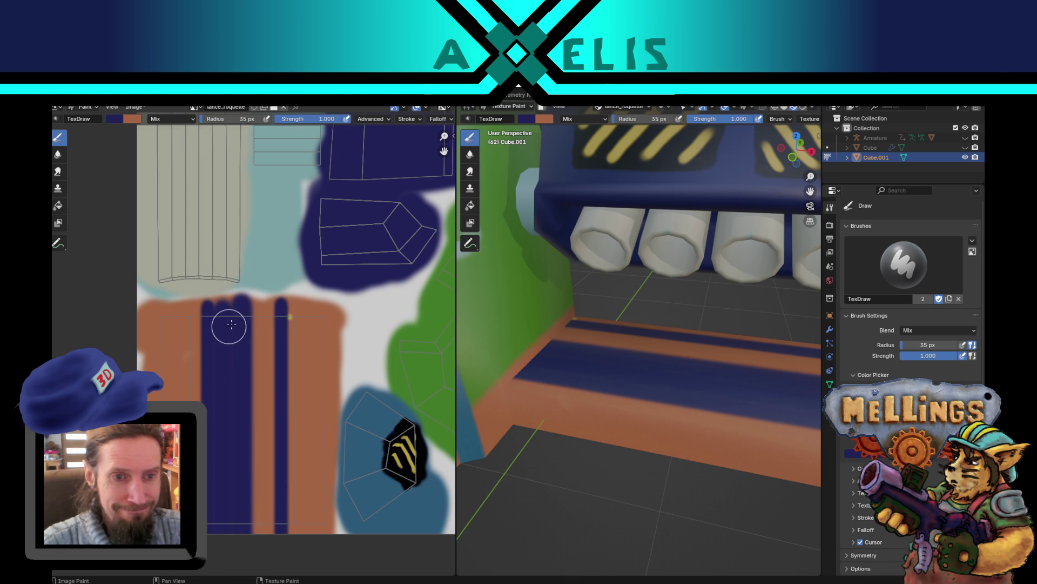
left_click_drag(255, 306, 231, 549)
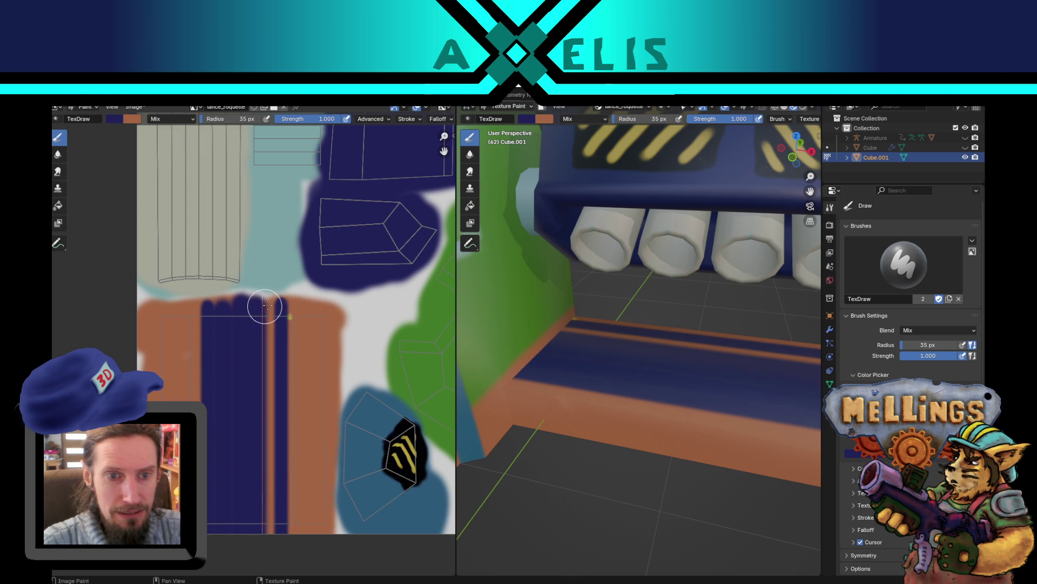
left_click_drag(262, 305, 249, 546)
key("shift+f")
key("Escape")
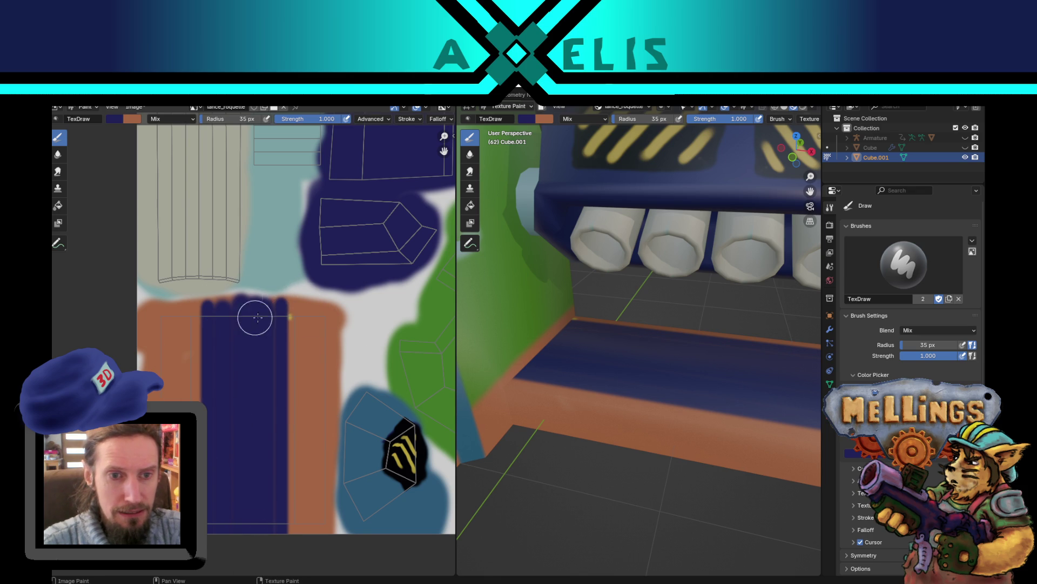
left_click_drag(272, 307, 258, 497)
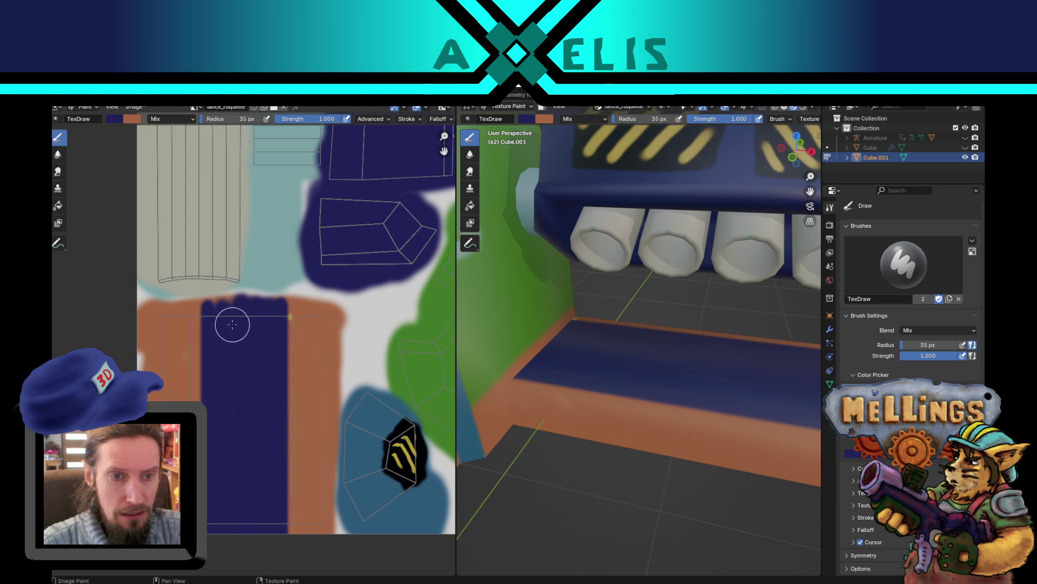
left_click_drag(232, 313, 234, 533)
key("bracketleft")
key("bracketleft")
key("bracketleft")
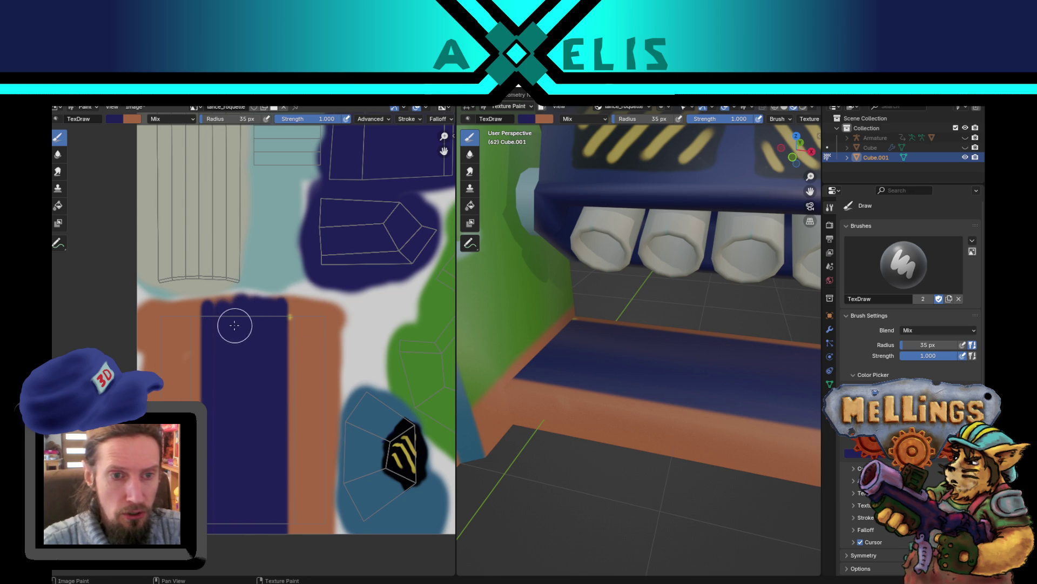
Step: Switch to orange with a 14 px radius and paint two parallel diagonals across the navy band
key("x")
key("f")
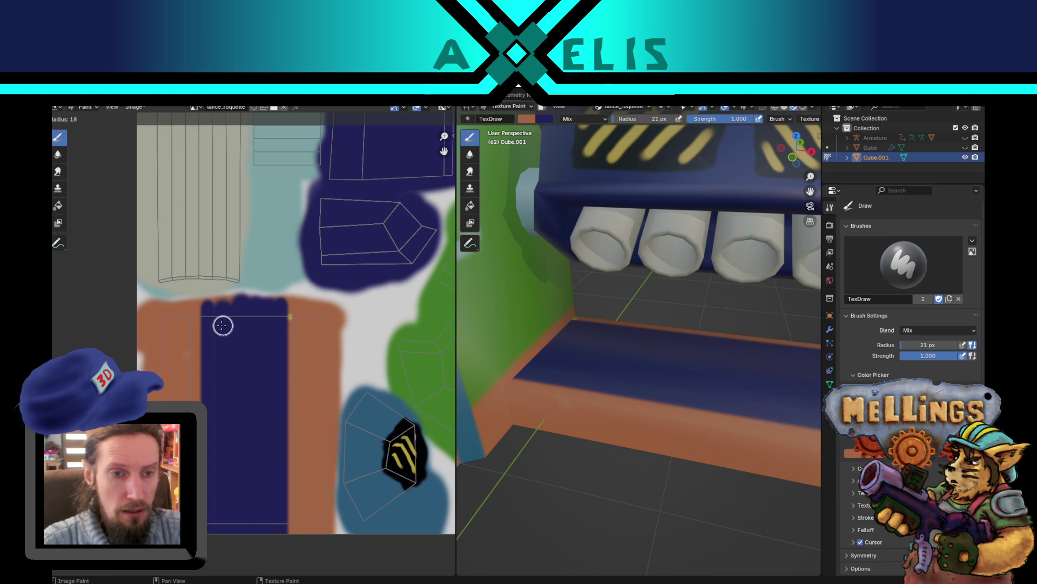
left_click(207, 322)
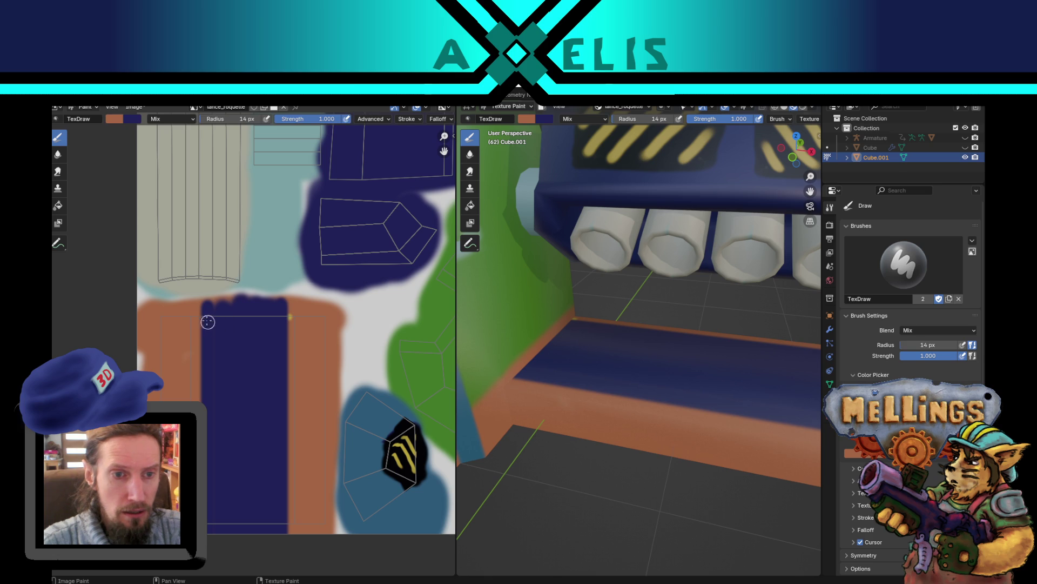
left_click_drag(198, 314, 299, 410)
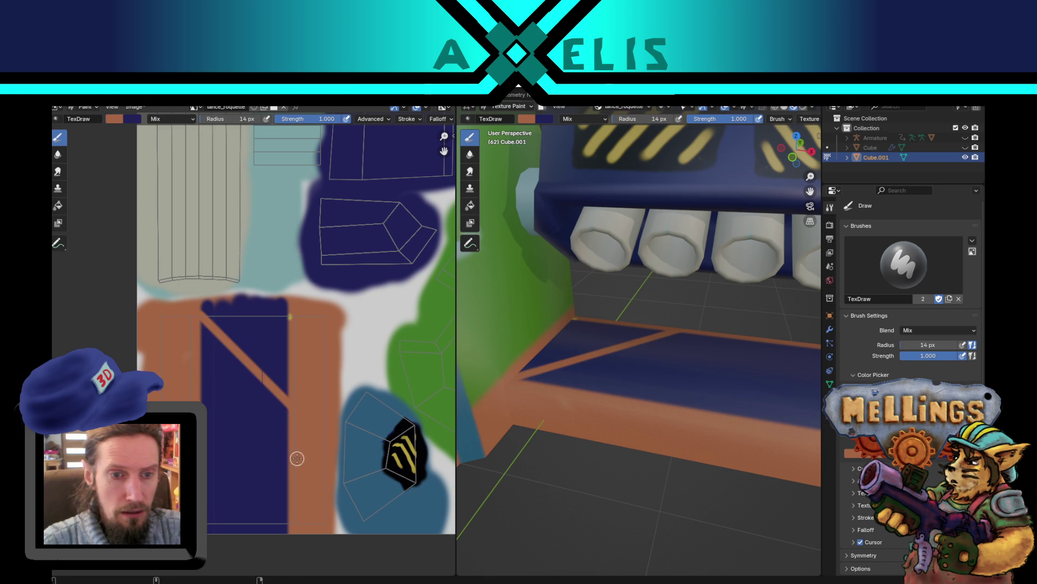
left_click_drag(190, 344, 303, 461)
key("ctrl+z")
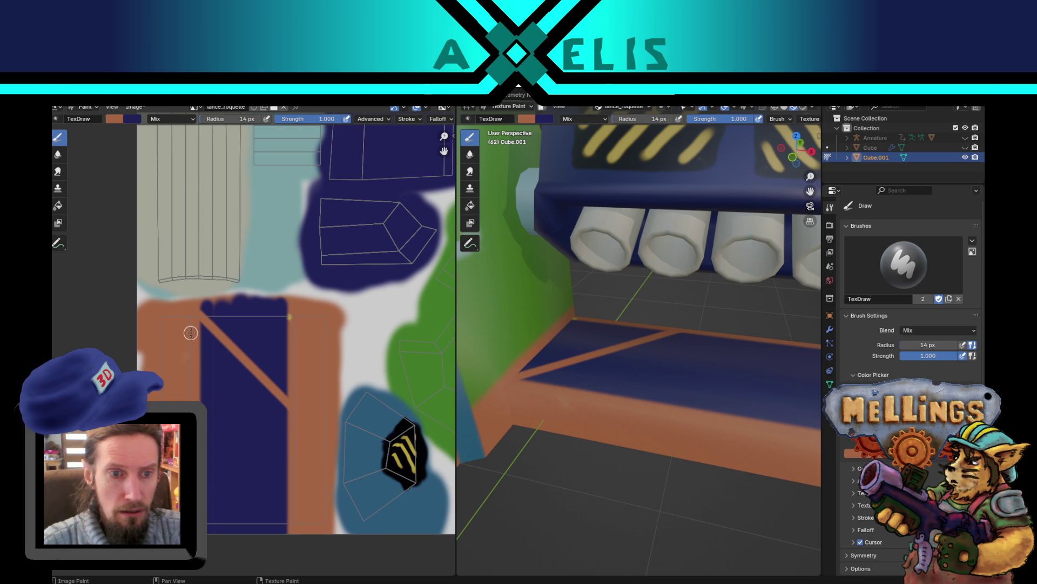
mouse_move(190, 333)
left_mouse_down()
mouse_move(301, 436)
mouse_move(290, 433)
left_mouse_up()
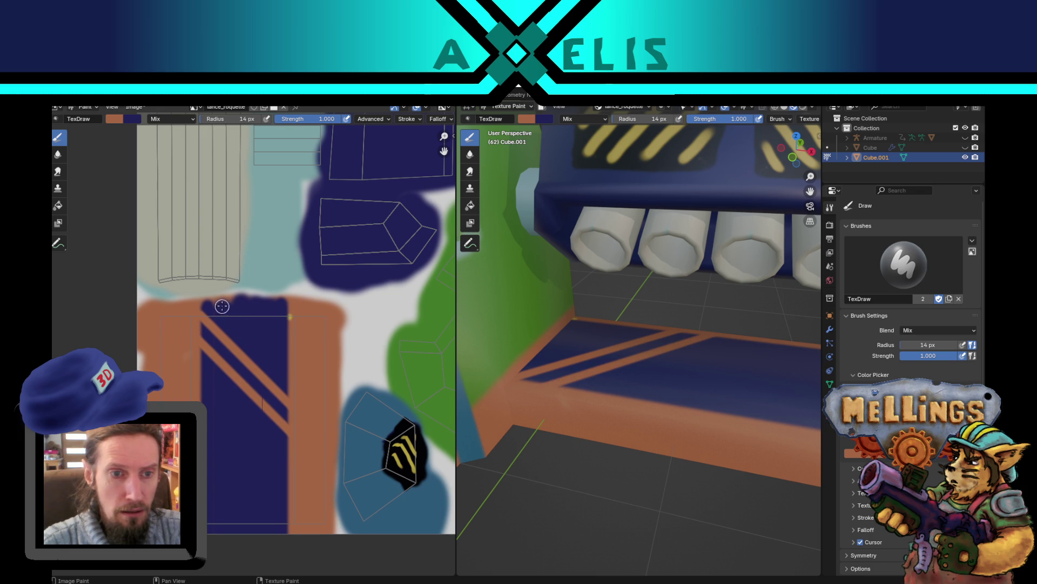
Step: Add more parallel orange diagonals down the band to the lower-left corner, undoing a misplaced one
mouse_move(222, 306)
left_mouse_down()
mouse_move(308, 389)
mouse_move(296, 384)
mouse_move(278, 311)
mouse_move(292, 327)
left_mouse_up()
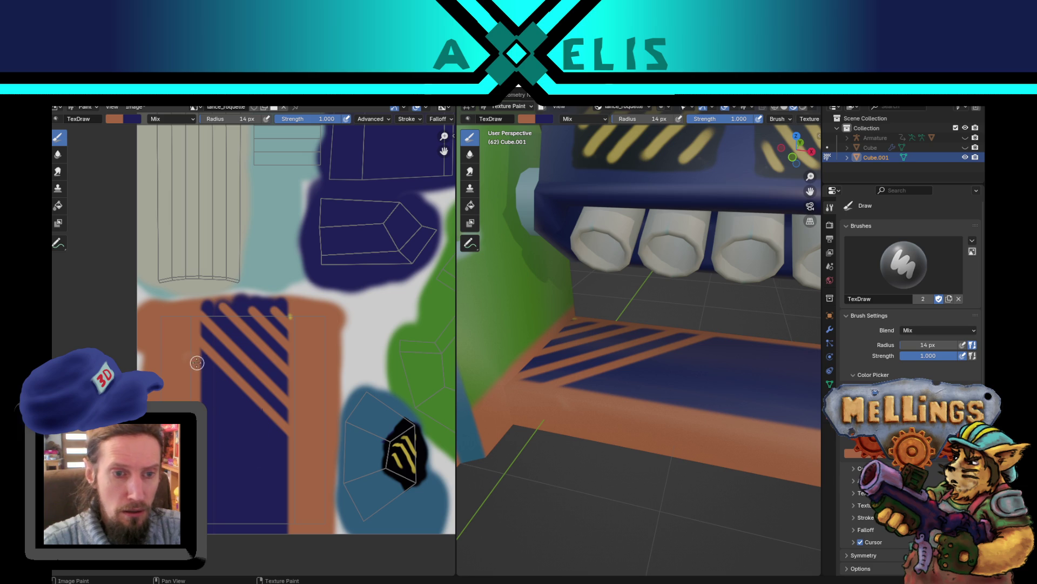
left_click_drag(197, 362, 295, 468)
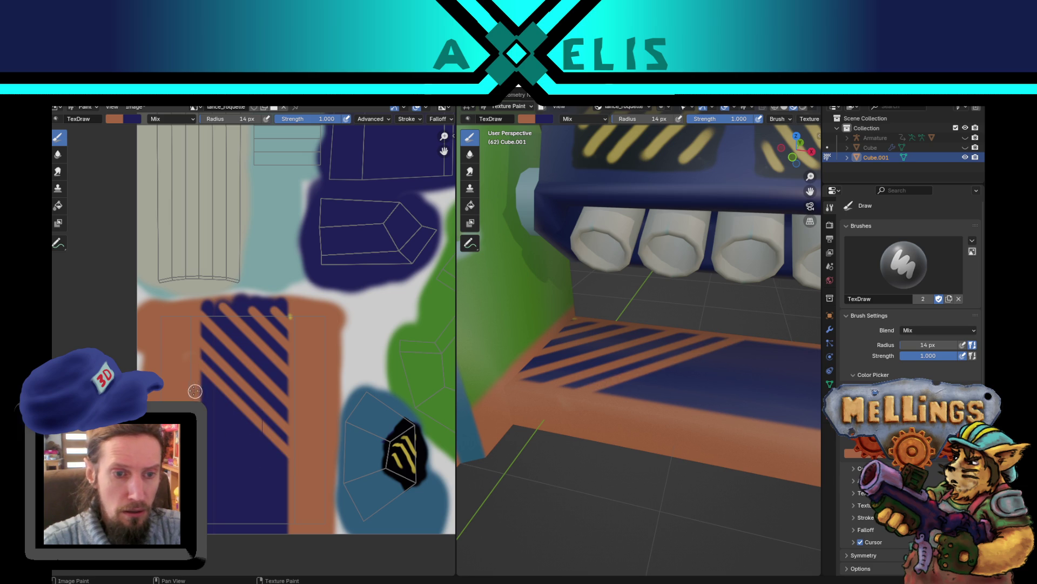
mouse_move(195, 391)
left_mouse_down()
mouse_move(287, 480)
mouse_move(279, 475)
left_mouse_up()
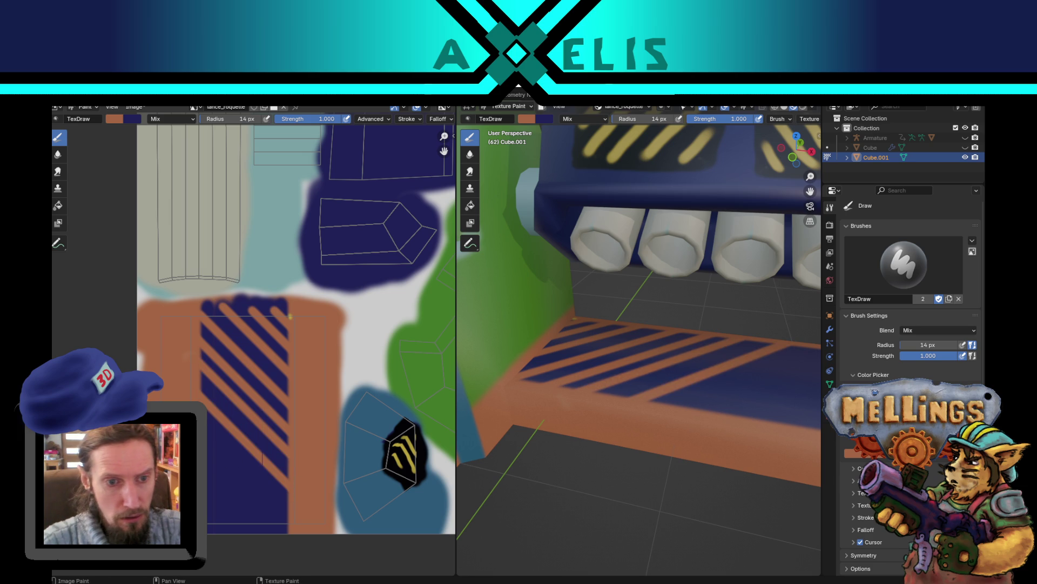
key("ctrl+z")
left_click_drag(227, 421, 287, 483)
left_click_drag(215, 431, 301, 512)
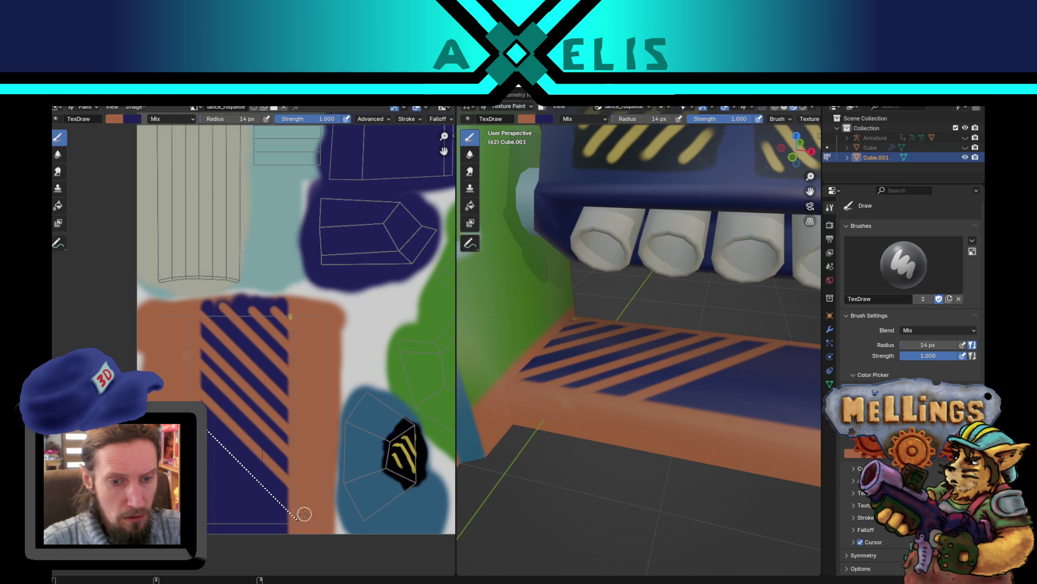
left_click_drag(211, 456, 297, 550)
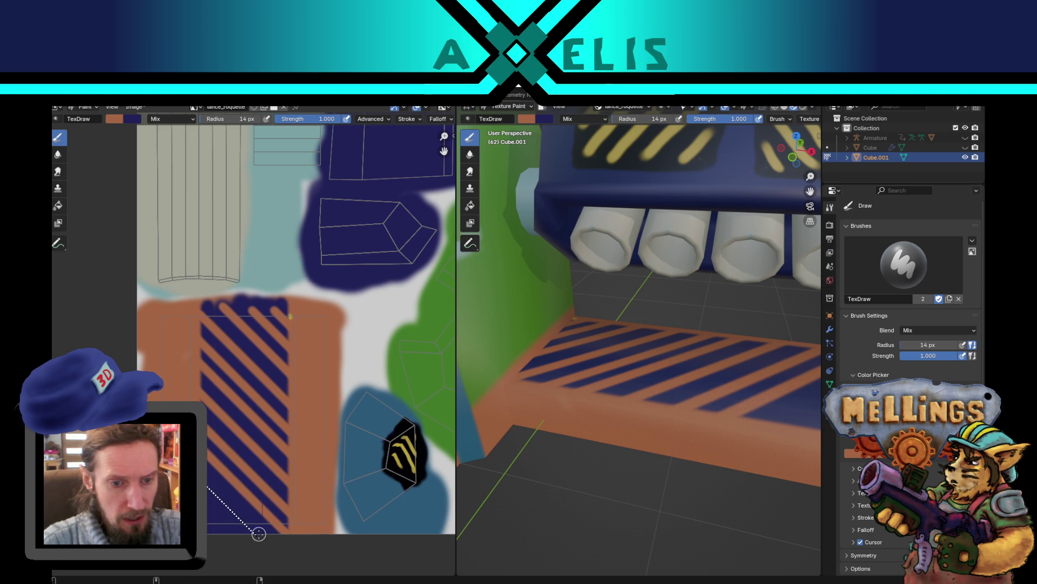
mouse_move(212, 485)
left_mouse_down()
mouse_move(258, 532)
mouse_move(238, 520)
left_mouse_up()
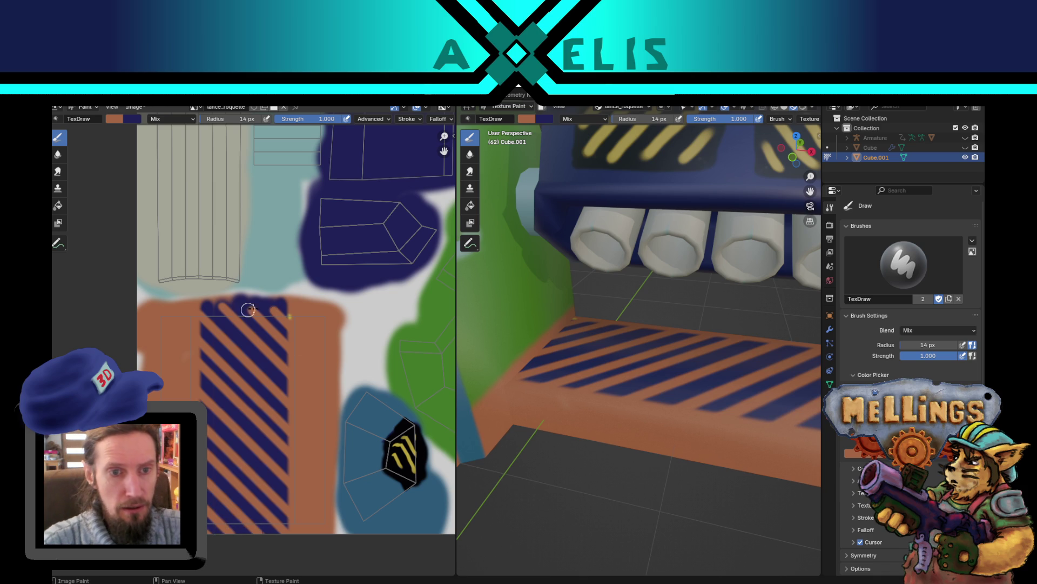
mouse_move(243, 305)
left_mouse_down()
mouse_move(214, 326)
mouse_move(187, 403)
left_mouse_up()
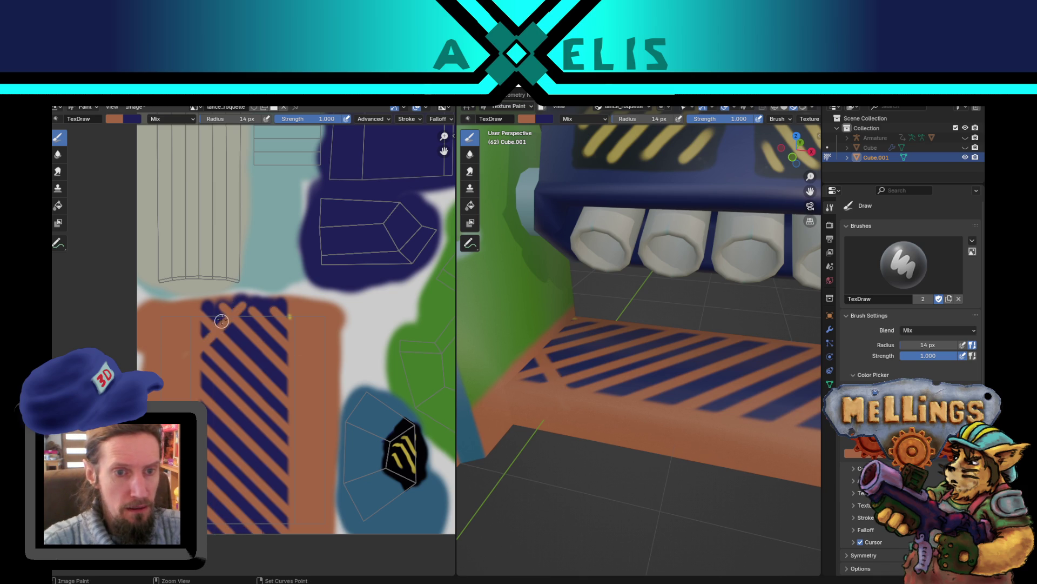
Step: Undo the stray line and paint opposite-direction orange diagonals across the top of the band
key("ctrl+z")
left_click_drag(235, 306, 174, 348)
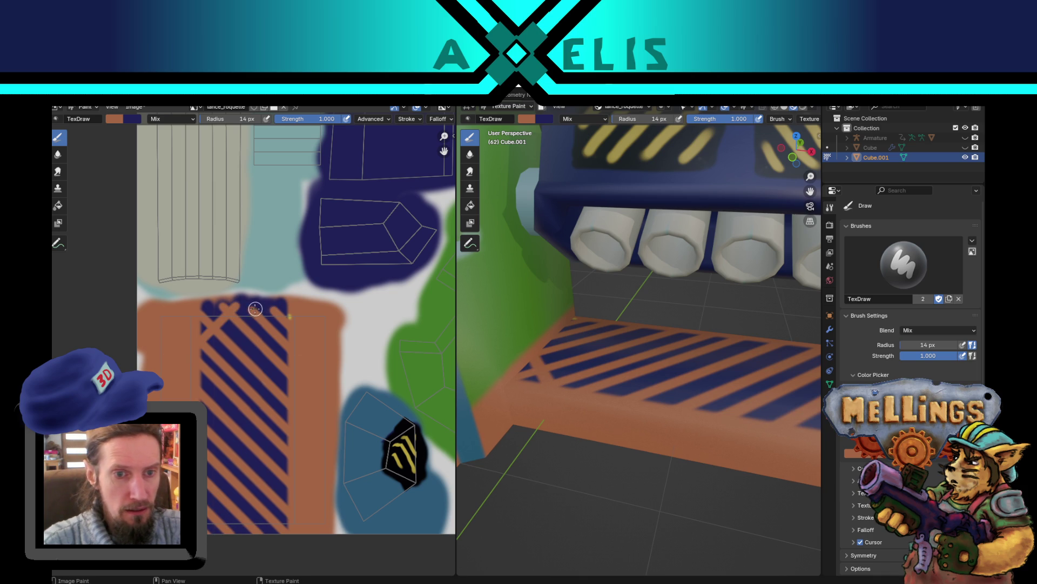
left_click_drag(255, 308, 183, 366)
left_click_drag(277, 310, 193, 394)
left_click_drag(293, 309, 209, 401)
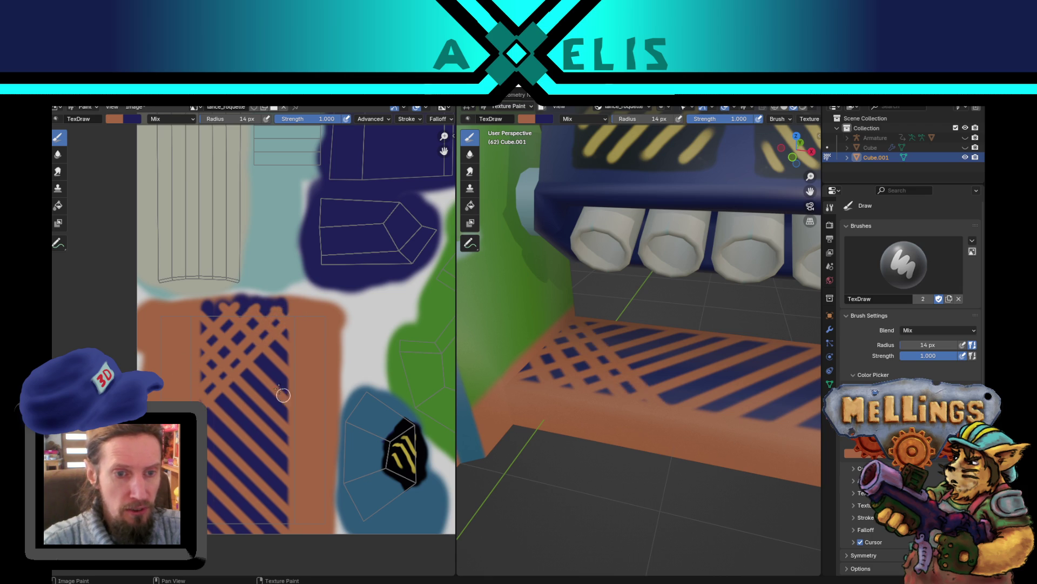
left_click_drag(301, 338, 208, 432)
left_click_drag(294, 331, 211, 422)
Step: Continue the crossing orange diagonals through the middle and bottom of the band to finish the lattice
left_click_drag(300, 357, 219, 448)
mouse_move(297, 382)
left_mouse_down()
mouse_move(216, 465)
mouse_move(229, 453)
left_mouse_up()
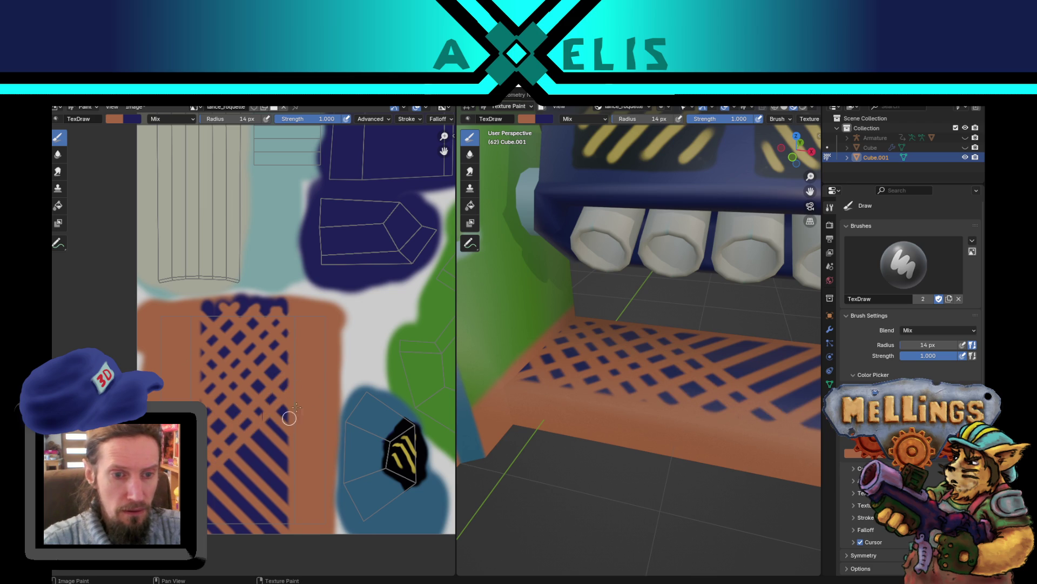
left_click_drag(291, 409, 212, 490)
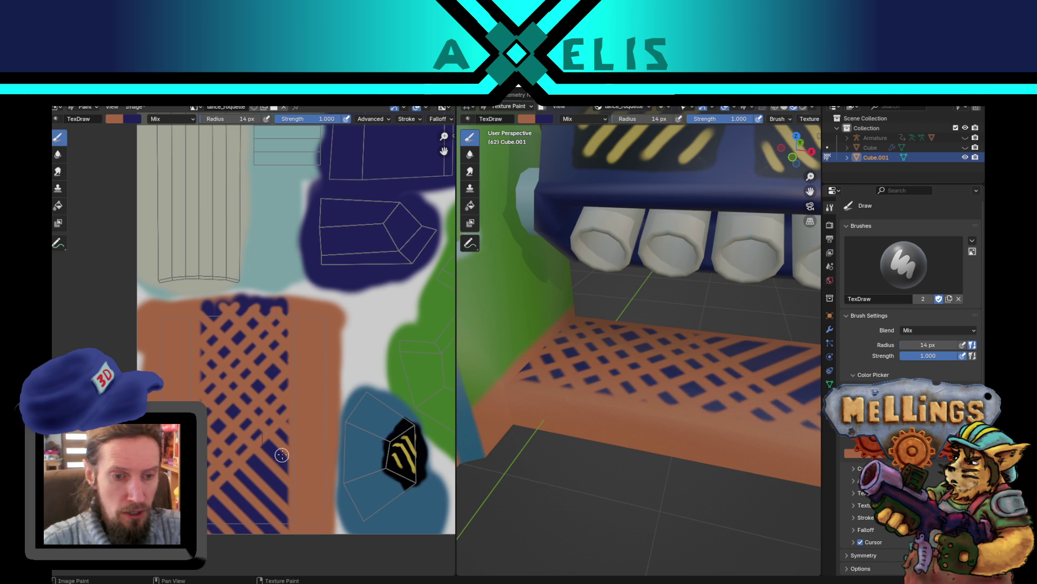
left_click_drag(301, 427, 211, 518)
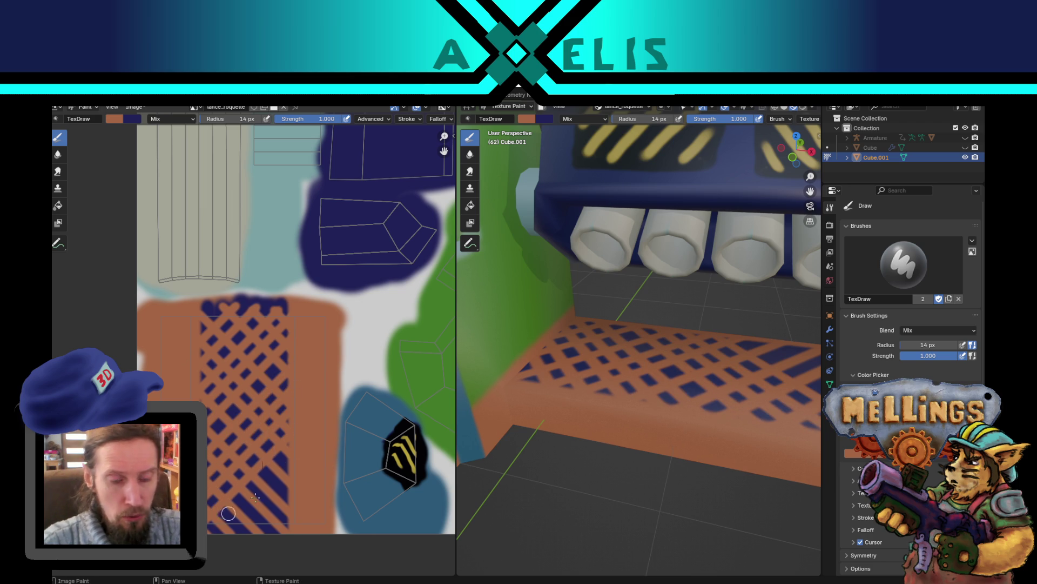
mouse_move(290, 452)
left_mouse_down()
mouse_move(238, 508)
mouse_move(245, 501)
left_mouse_up()
left_click_drag(296, 466, 214, 535)
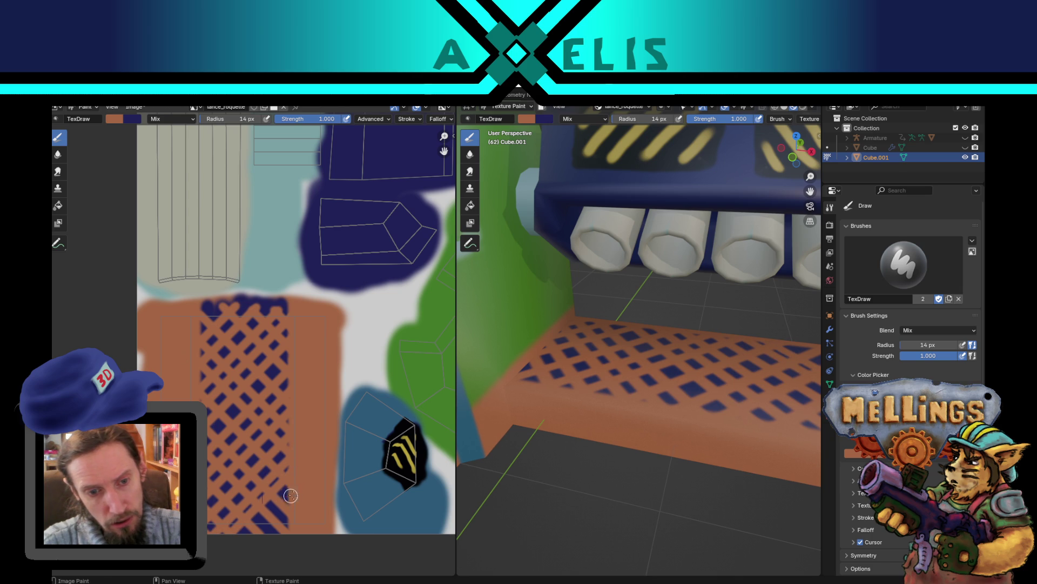
left_click_drag(296, 488, 230, 540)
left_click_drag(294, 505, 253, 543)
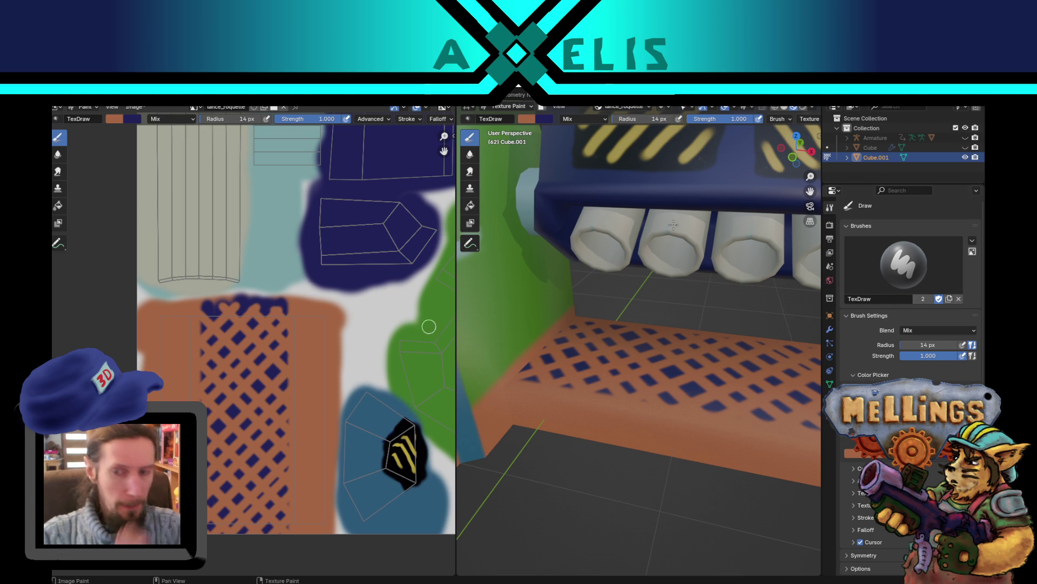
Step: Save the painted texture image
scroll(767, 365, "down", 4)
middle_click_drag(699, 401, 676, 412)
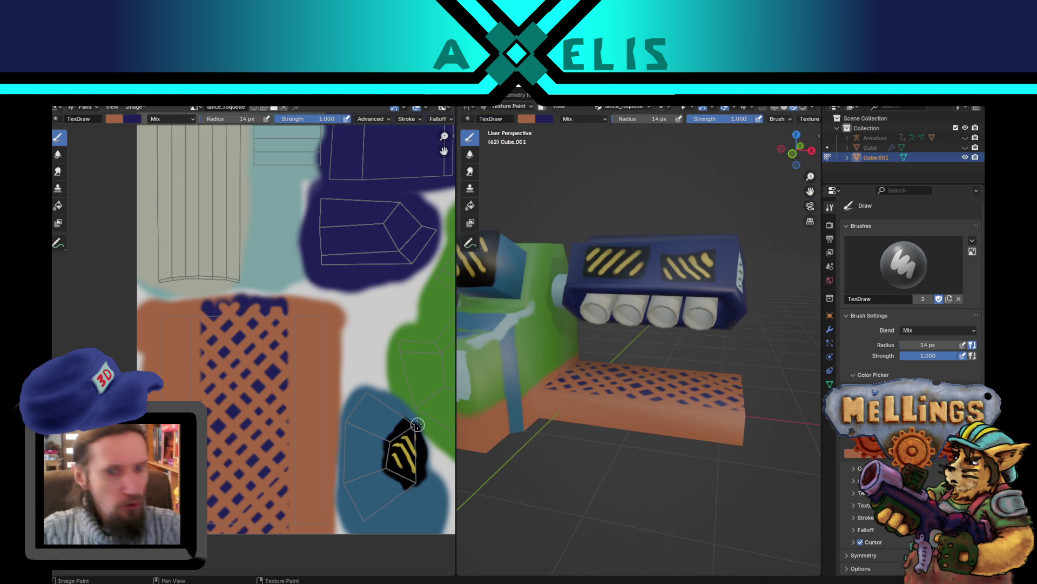
key("alt+s")
Step: Paint orange over the top blue band's lower edge and save materiel.blend
middle_click_drag(566, 378, 565, 401)
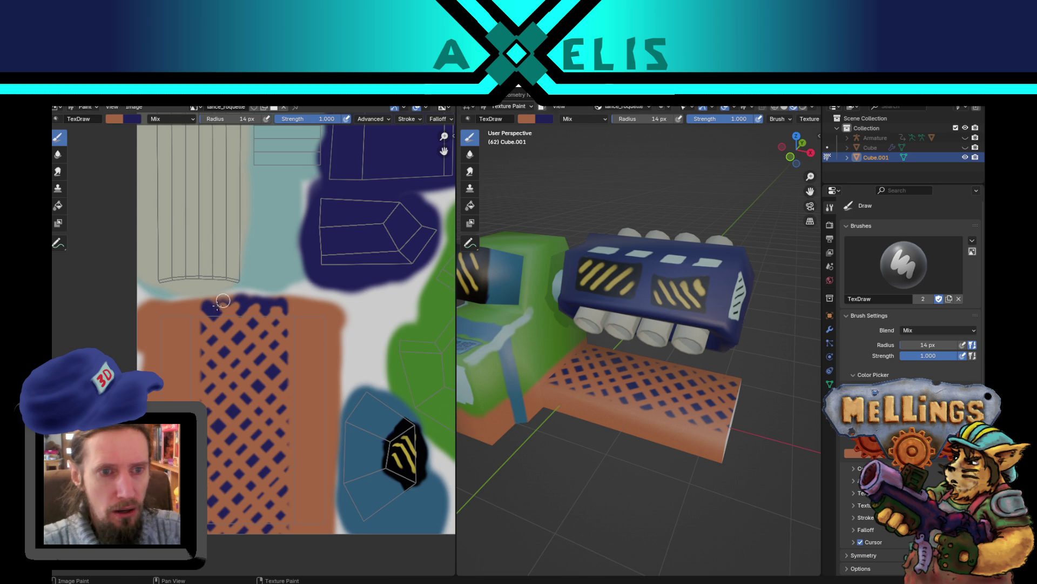
mouse_move(191, 317)
left_mouse_down()
mouse_move(292, 323)
mouse_move(238, 317)
left_mouse_up()
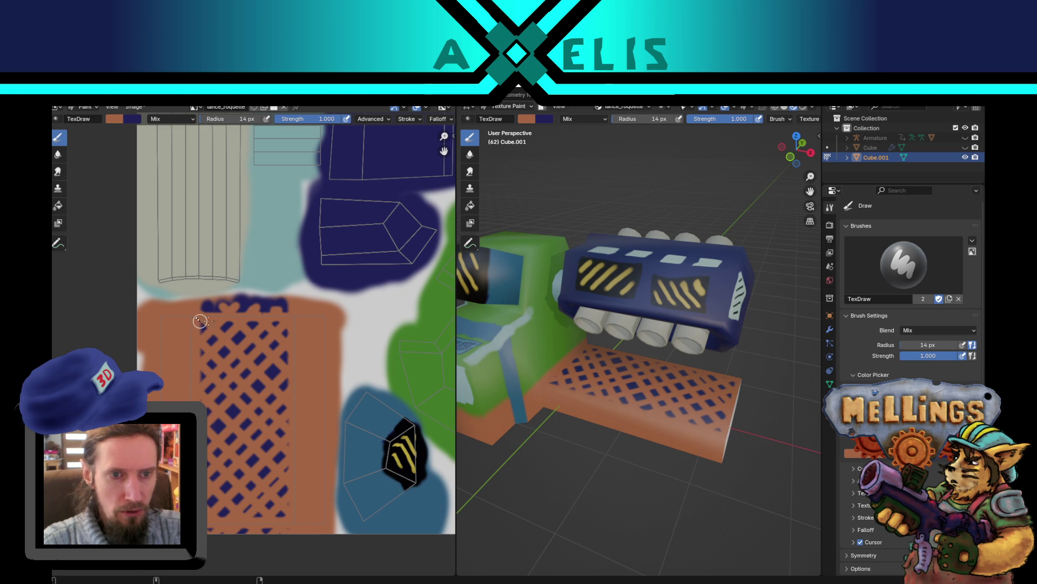
key("ctrl+s")
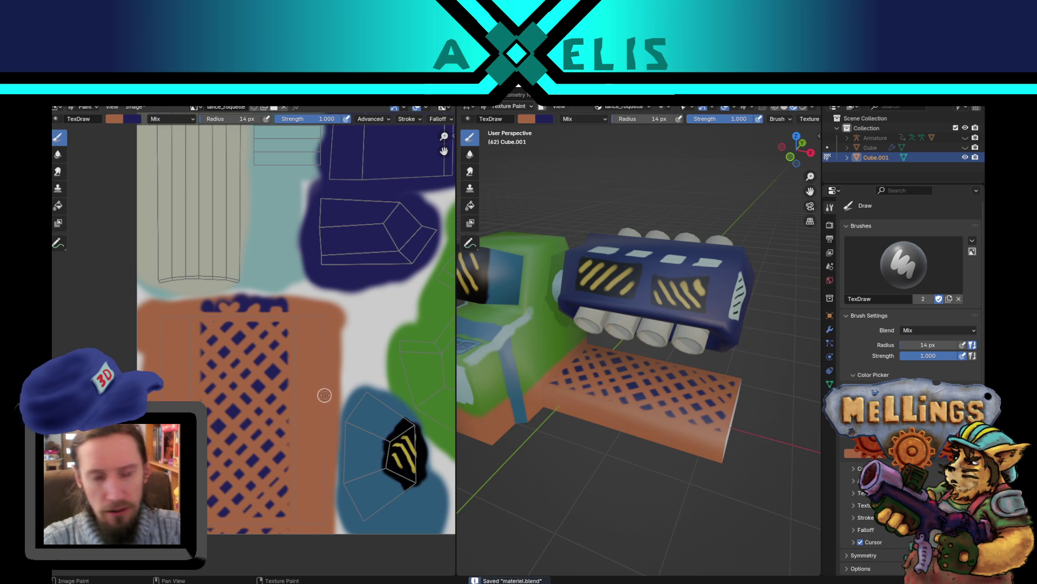
Step: Enlarge the brush and fill the empty lower rectangle of the texture with orange
mouse_move(420, 365)
middle_mouse_down()
mouse_move(393, 370)
mouse_move(244, 311)
mouse_move(177, 315)
middle_mouse_up()
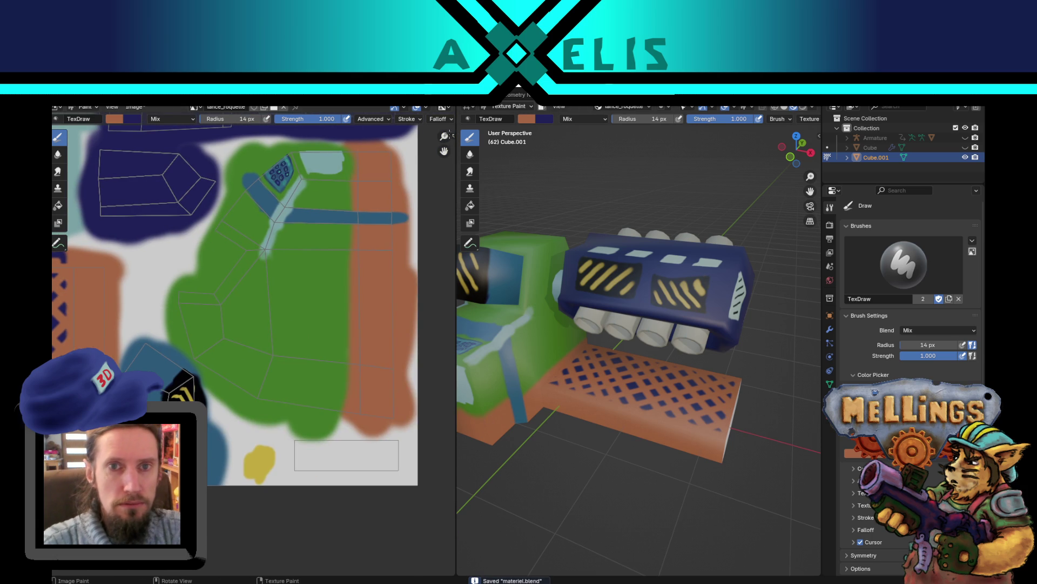
left_click(417, 118)
left_click(429, 138)
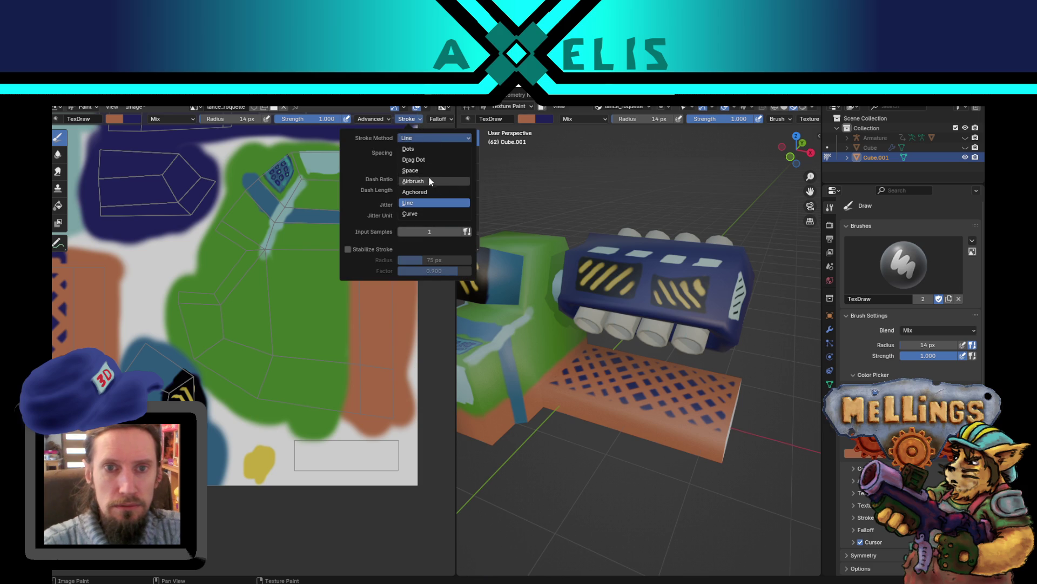
key("f")
left_click(295, 447)
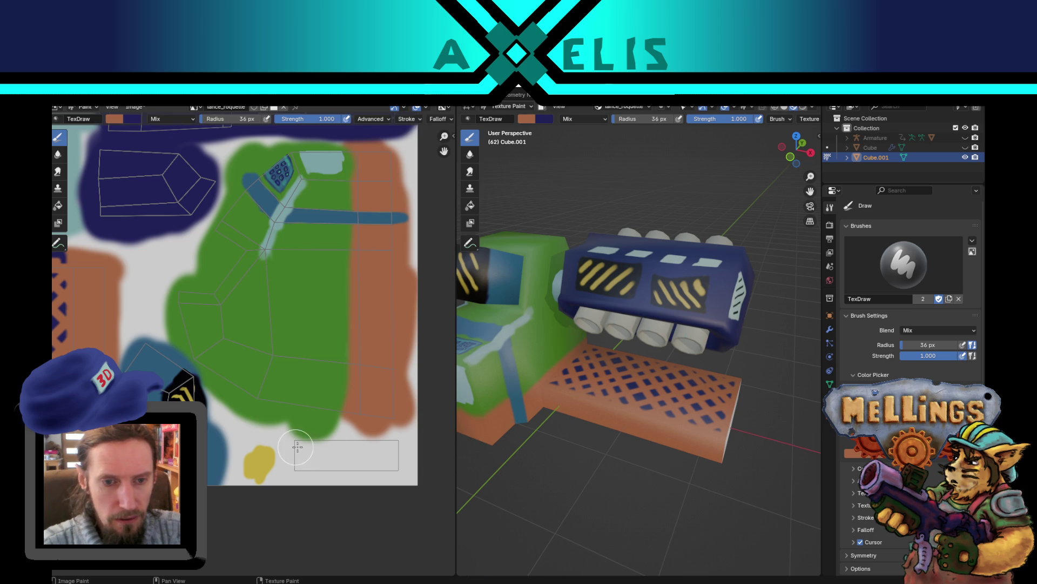
mouse_move(295, 447)
left_mouse_down()
mouse_move(294, 475)
mouse_move(308, 454)
mouse_move(383, 465)
left_mouse_up()
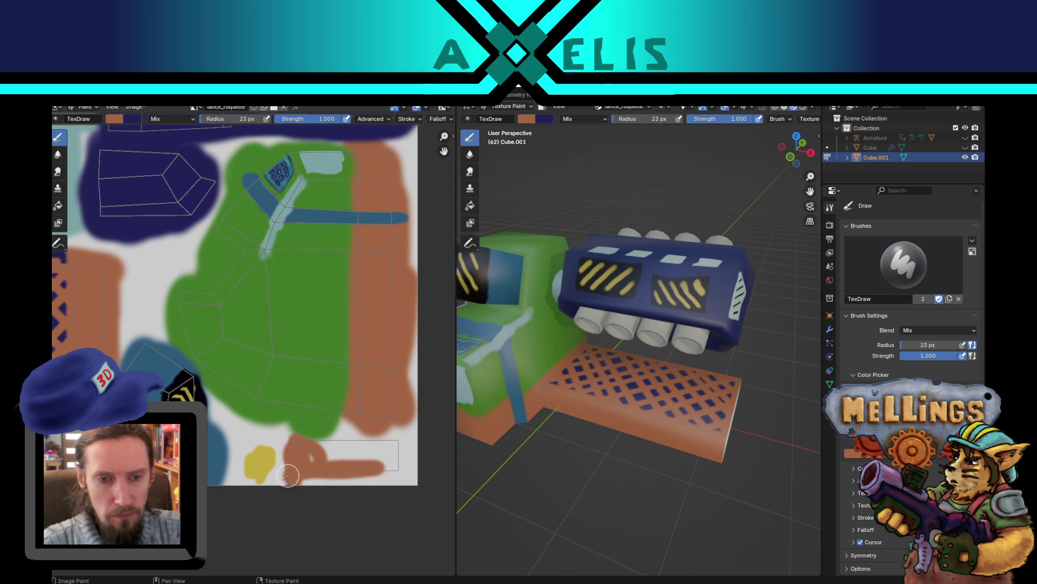
mouse_move(288, 475)
left_mouse_down()
mouse_move(324, 448)
mouse_move(358, 449)
left_mouse_up()
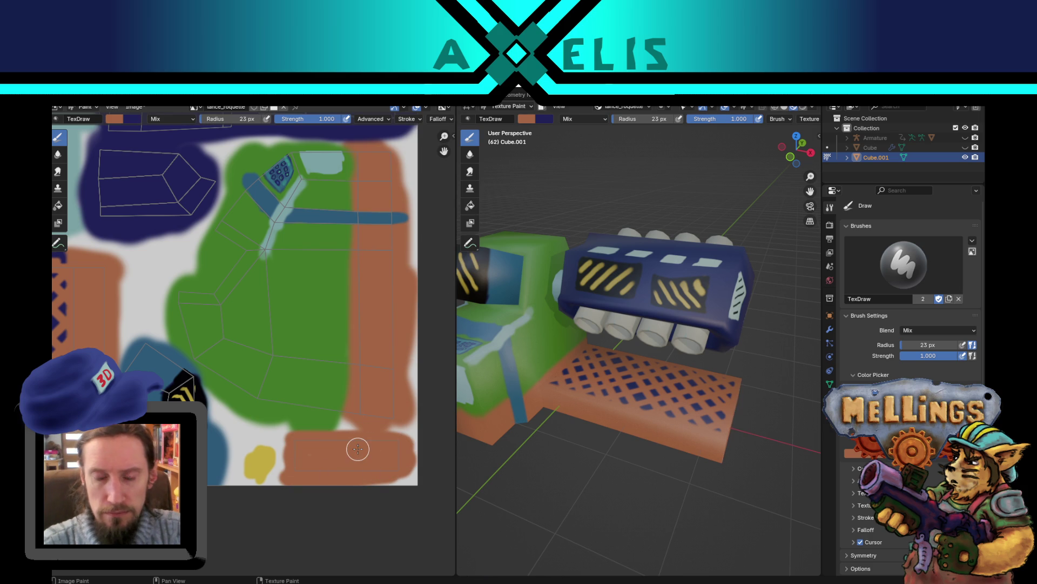
Step: Zoom out to view the whole model and save materiel.blend again
scroll(670, 319, "down", 4)
mouse_move(664, 324)
middle_mouse_down()
mouse_move(685, 415)
mouse_move(706, 403)
mouse_move(680, 381)
mouse_move(713, 384)
mouse_move(622, 389)
mouse_move(651, 372)
mouse_move(628, 387)
middle_mouse_up()
scroll(225, 370, "down", 1)
key("ctrl+s")
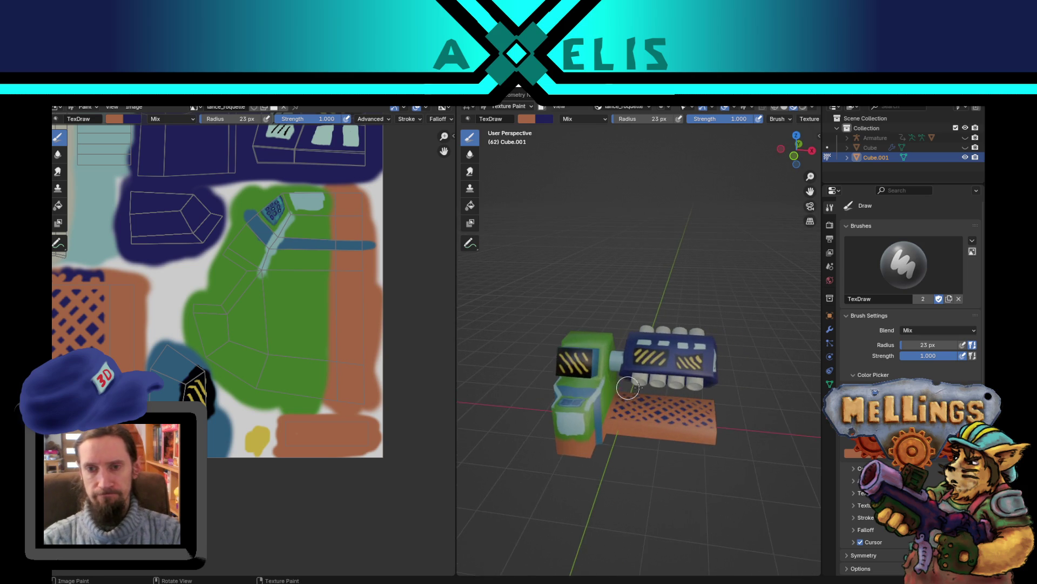
scroll(628, 388, "up", 2)
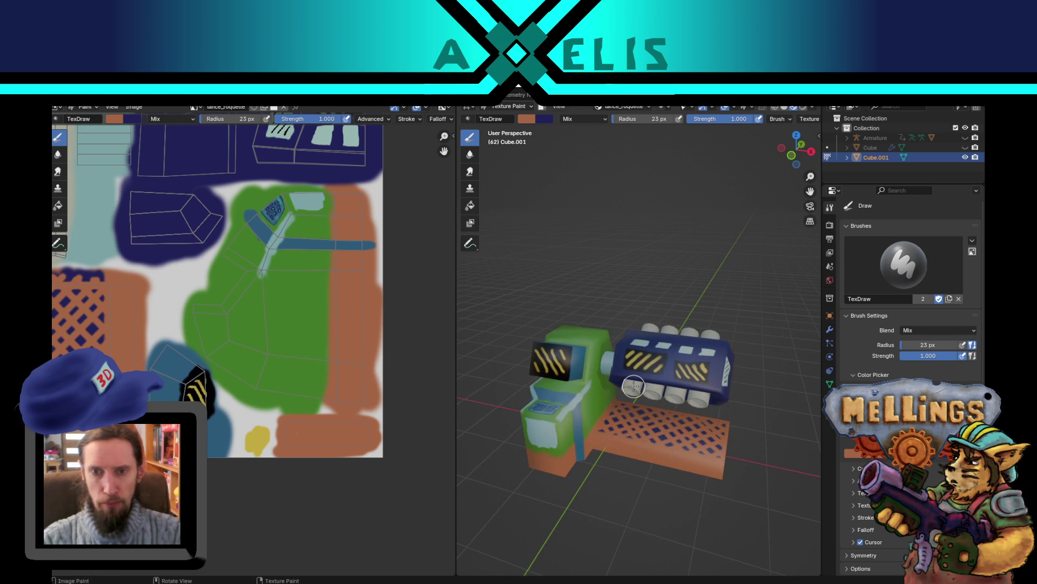
scroll(238, 308, "up", 2)
middle_click_drag(253, 294, 271, 372)
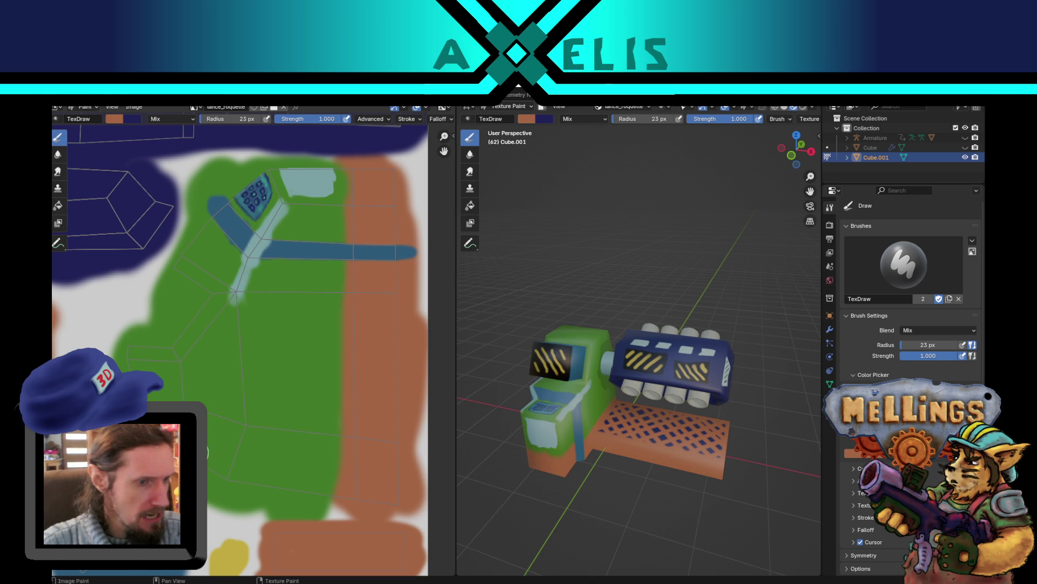
mouse_move(312, 359)
middle_mouse_down()
mouse_move(284, 408)
mouse_move(268, 386)
middle_mouse_up()
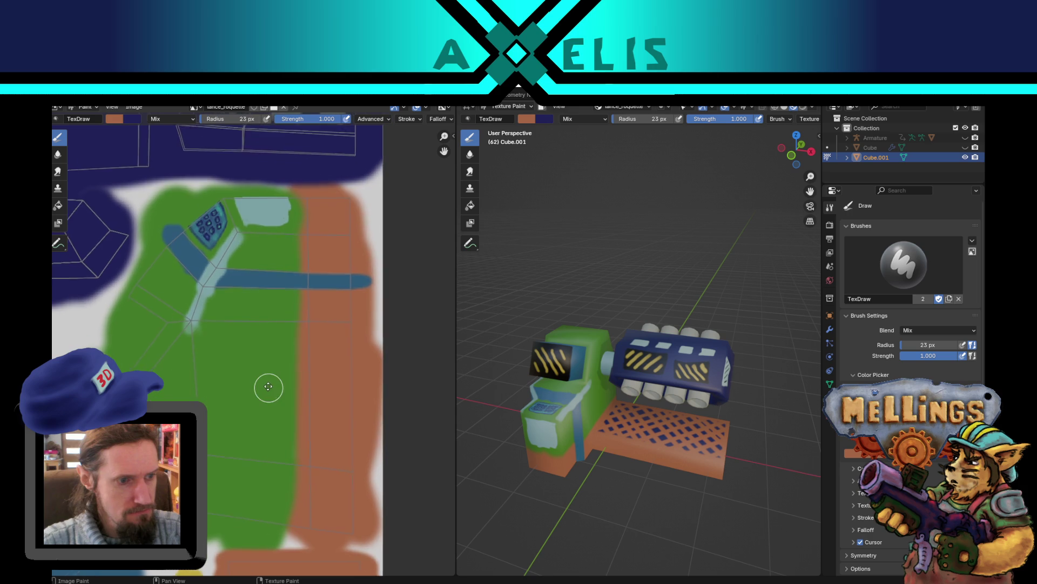
scroll(268, 386, "up", 2)
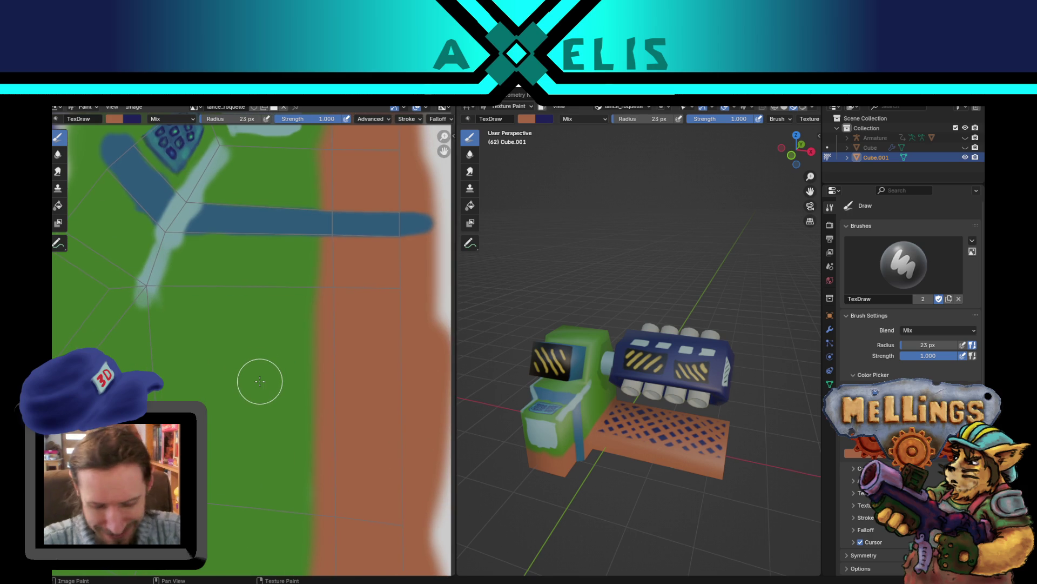
middle_click_drag(290, 352, 283, 394)
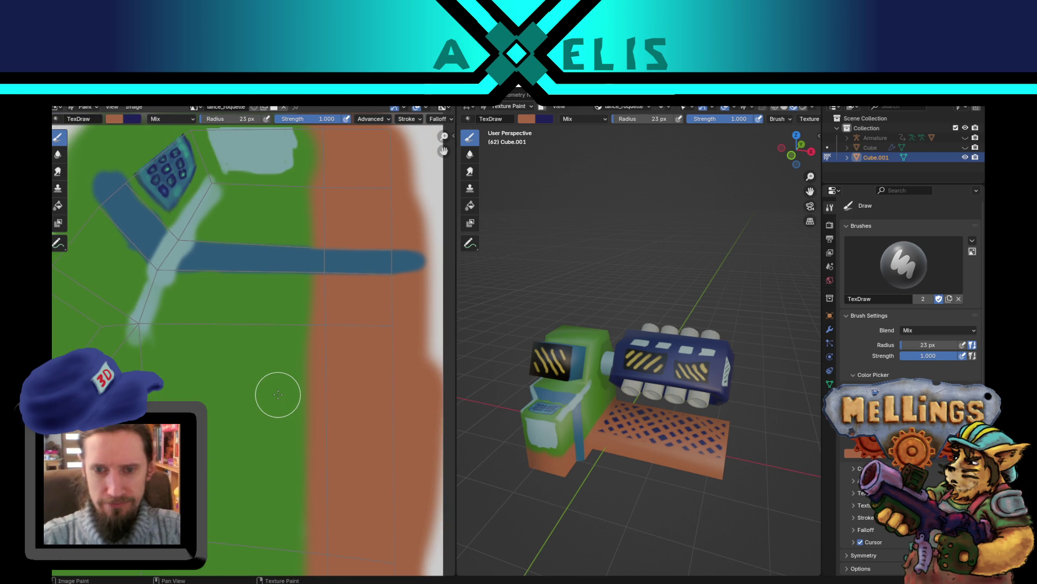
mouse_move(295, 346)
middle_mouse_down()
mouse_move(283, 429)
mouse_move(324, 400)
mouse_move(308, 399)
mouse_move(322, 398)
middle_mouse_up()
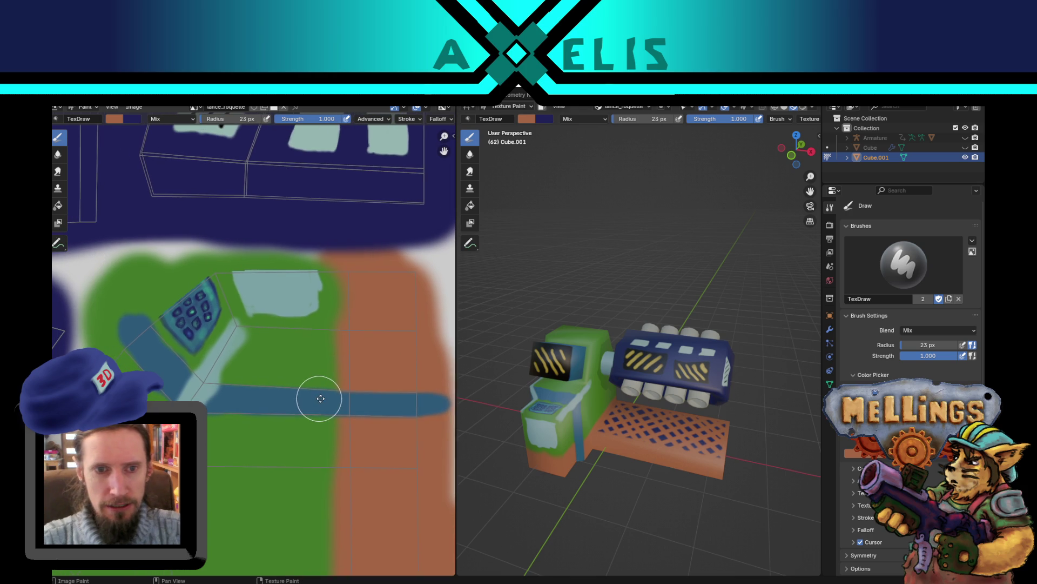
scroll(581, 463, "up", 2)
mouse_move(582, 462)
middle_mouse_down()
mouse_move(595, 422)
mouse_move(597, 446)
mouse_move(664, 455)
middle_mouse_up()
scroll(597, 447, "up", 2)
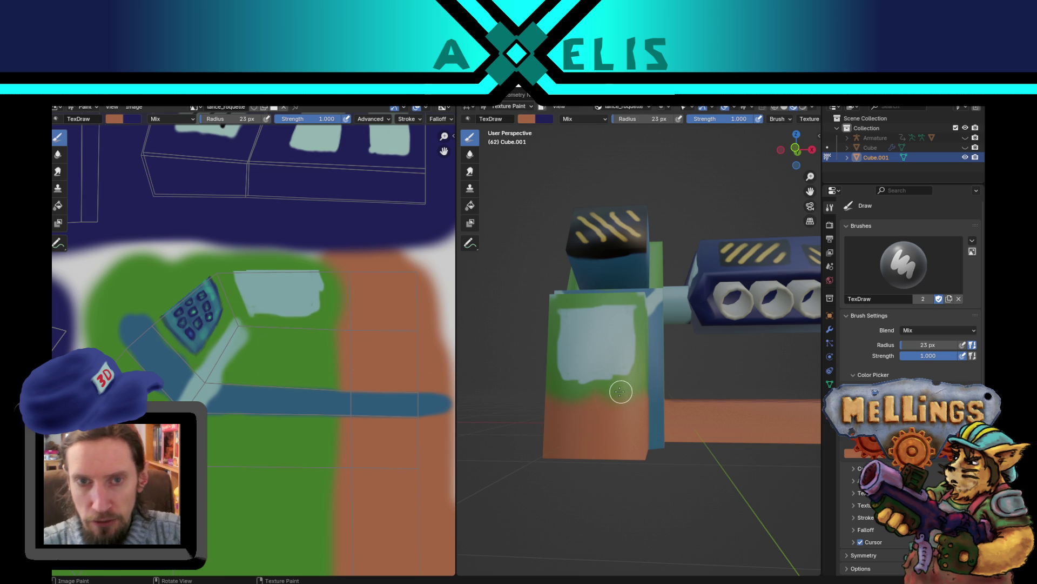
Step: Resize the brush to a 12 px radius, sample green as its colour, and orbit closer
key("bracketleft")
key("bracketleft")
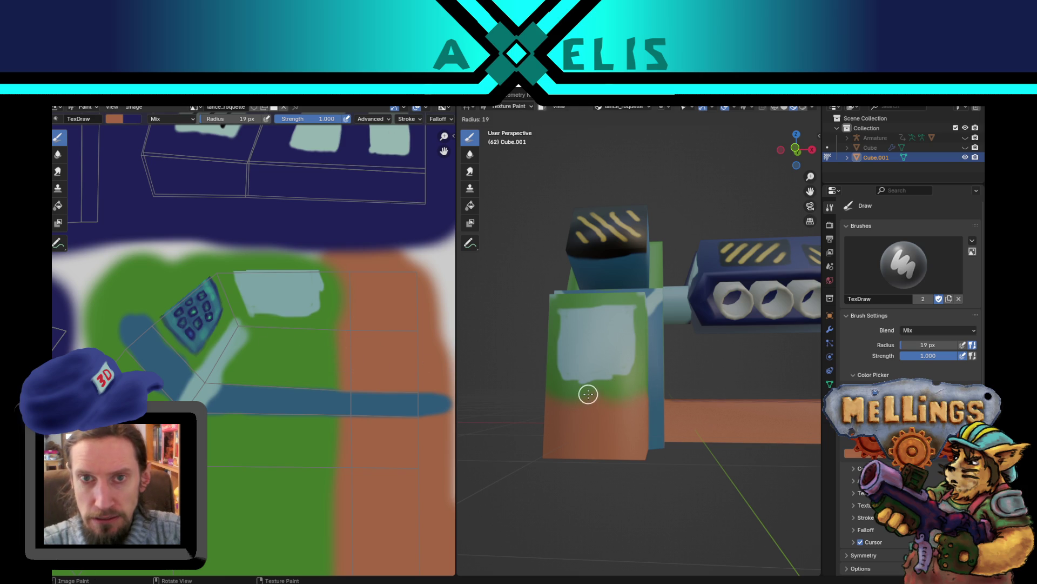
key("f")
left_click(586, 392)
key("f")
left_click(573, 396)
key("s")
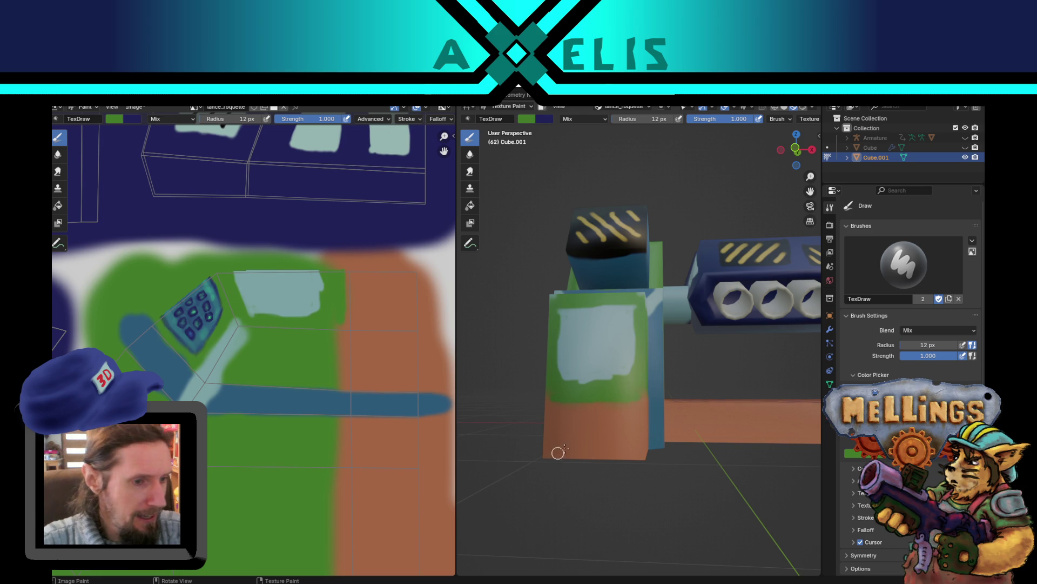
middle_click_drag(558, 452, 587, 449)
scroll(563, 435, "up", 5)
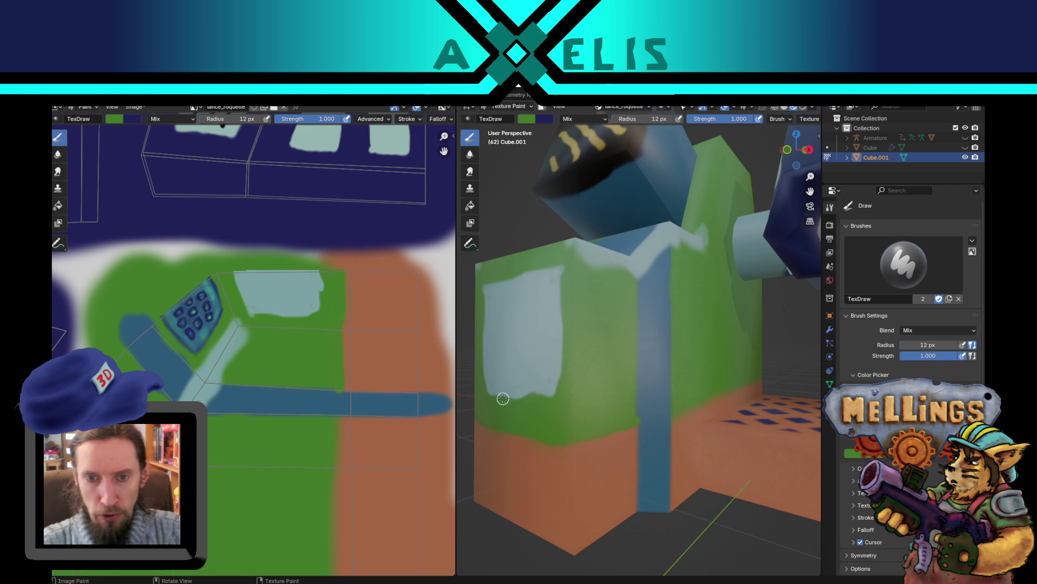
Step: Sample trim colours and undo a stray pinkish-brown stroke painted over the blue stripe
key("x")
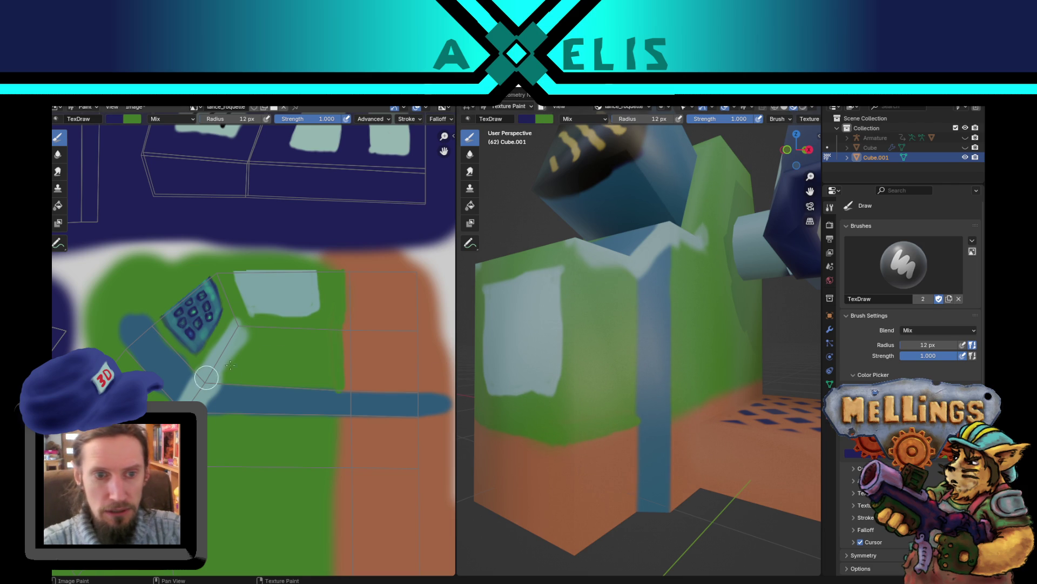
key("s")
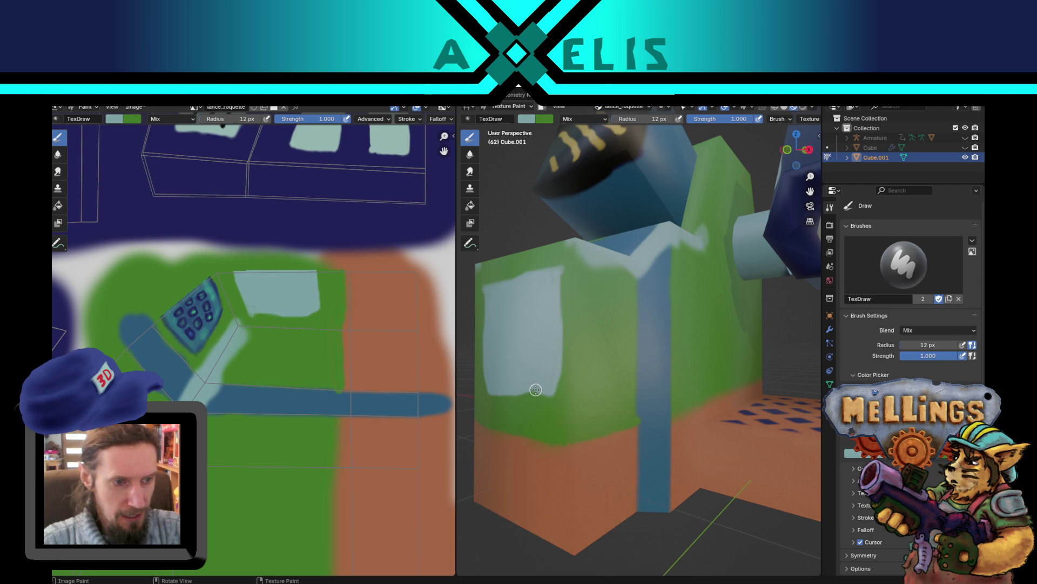
mouse_move(620, 423)
middle_mouse_down()
mouse_move(560, 389)
mouse_move(632, 388)
middle_mouse_up()
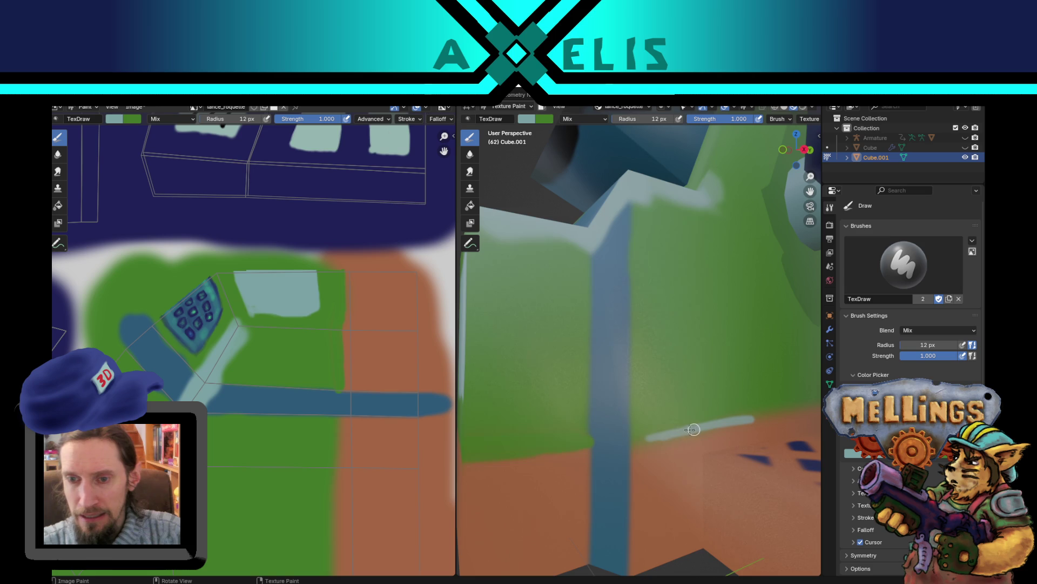
key("x")
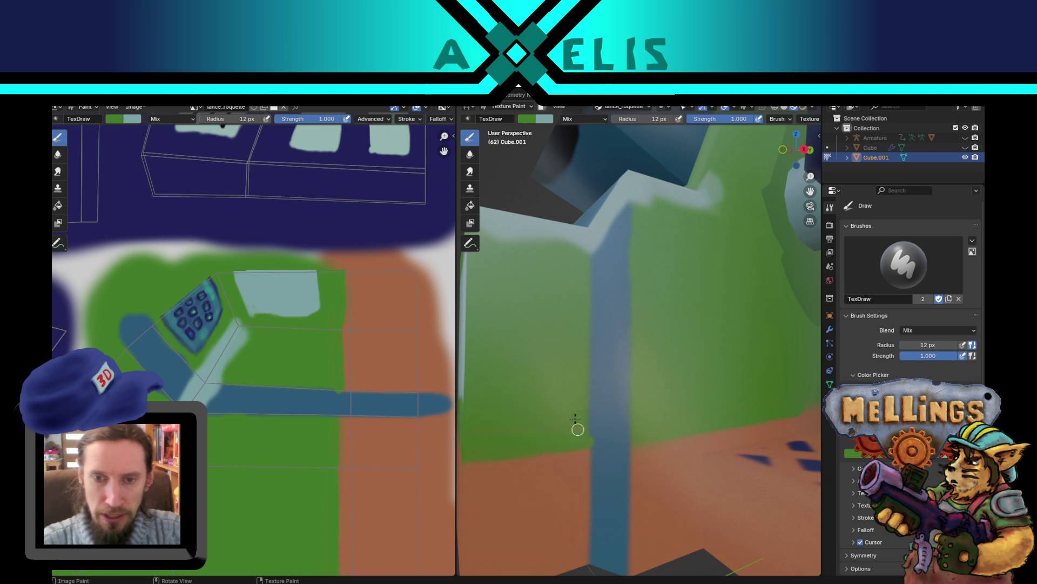
key("s")
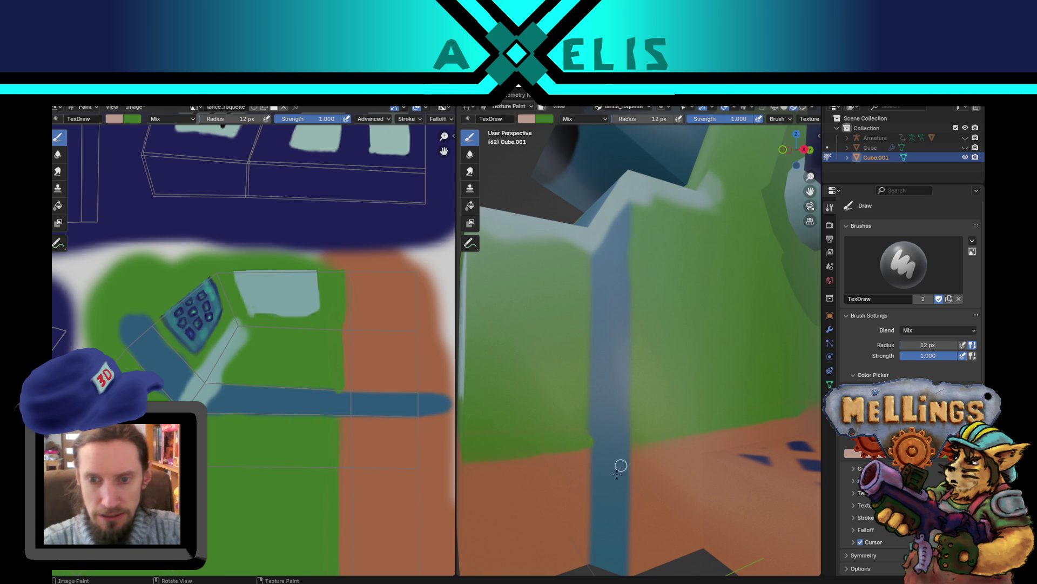
left_click_drag(601, 444, 596, 430)
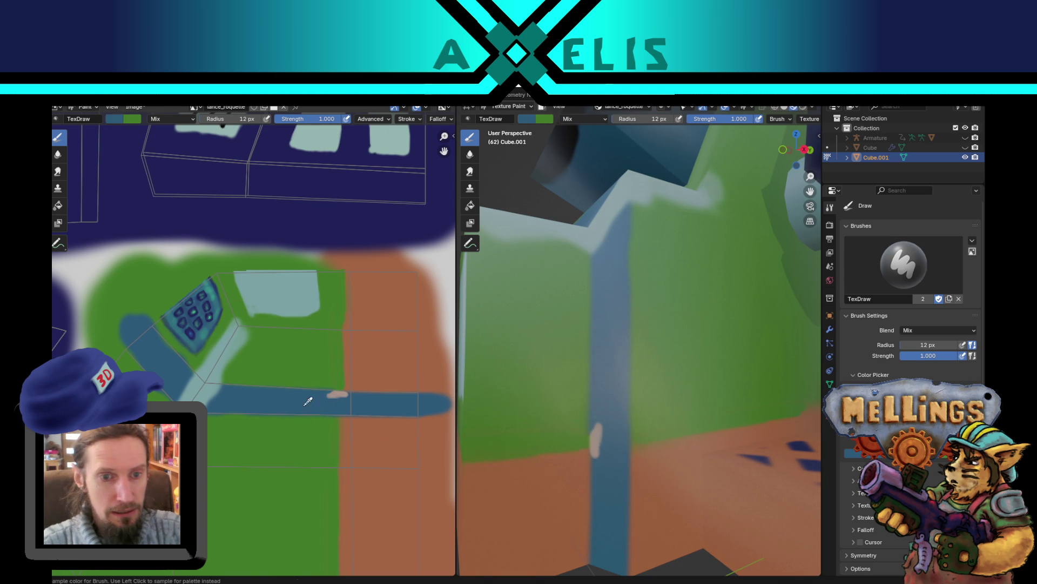
key("s")
key("ctrl+z")
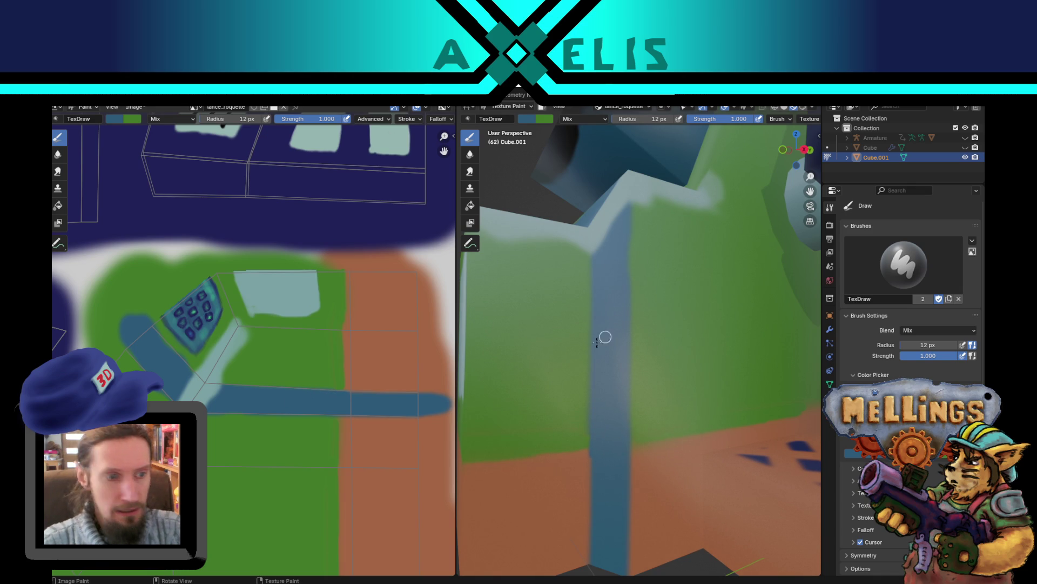
scroll(484, 418, "down", 5)
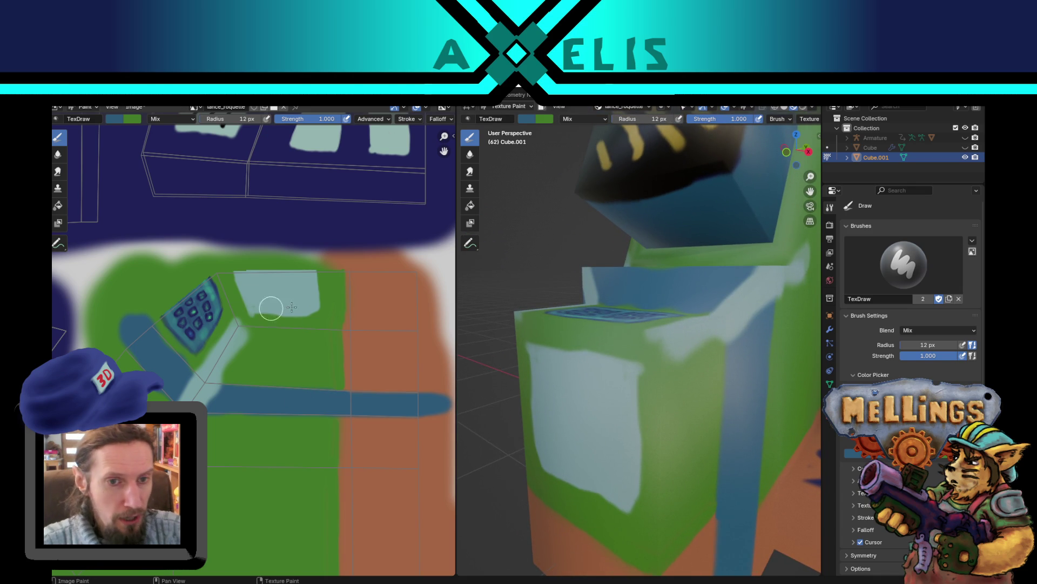
Step: Paint a pale teal highlight along the box's top edge, then enter Edit Mode
key("s")
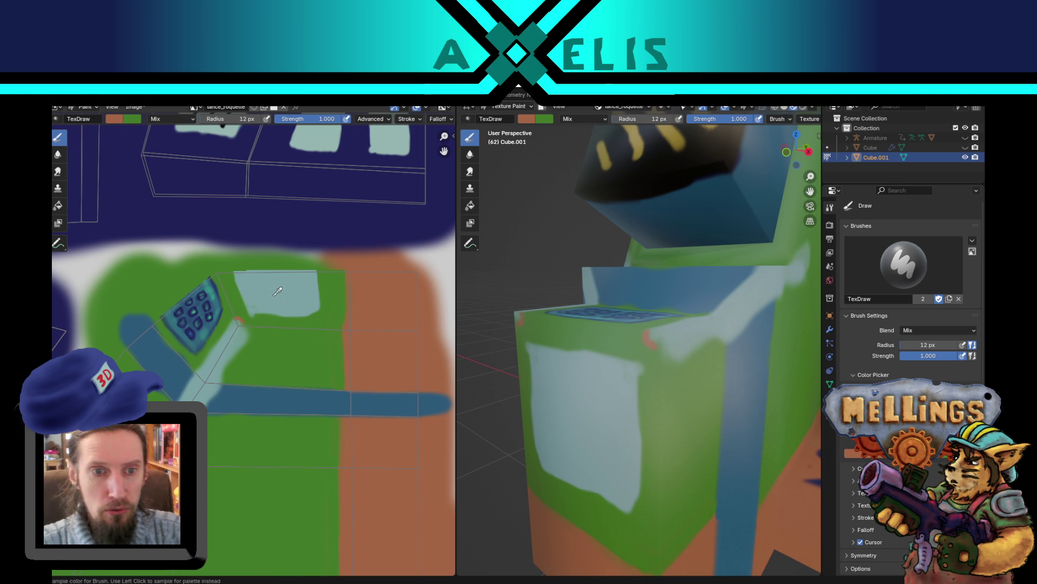
key("s")
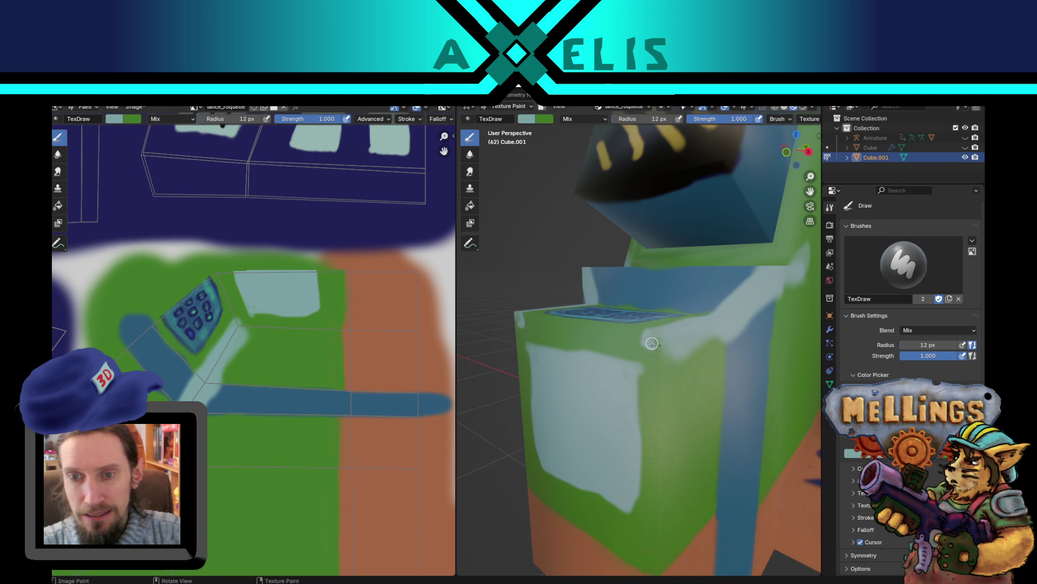
left_click_drag(652, 343, 676, 352)
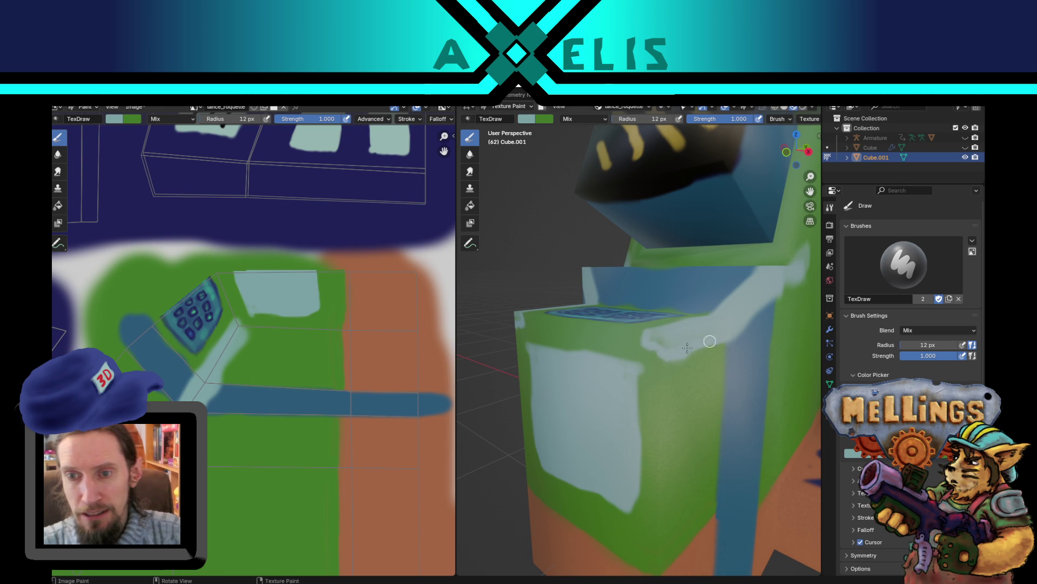
left_click_drag(656, 337, 743, 333)
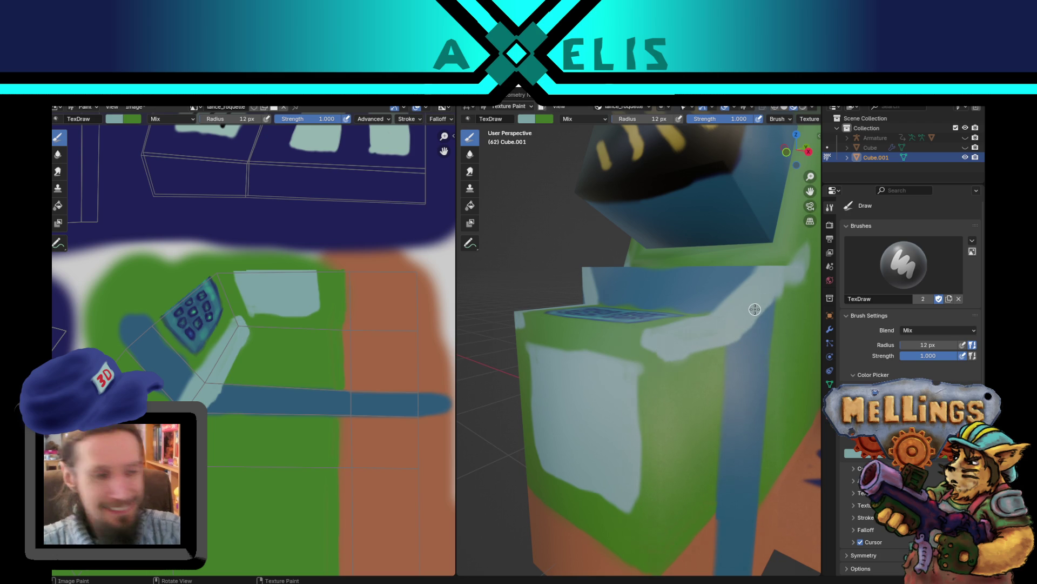
scroll(733, 322, "up", 5)
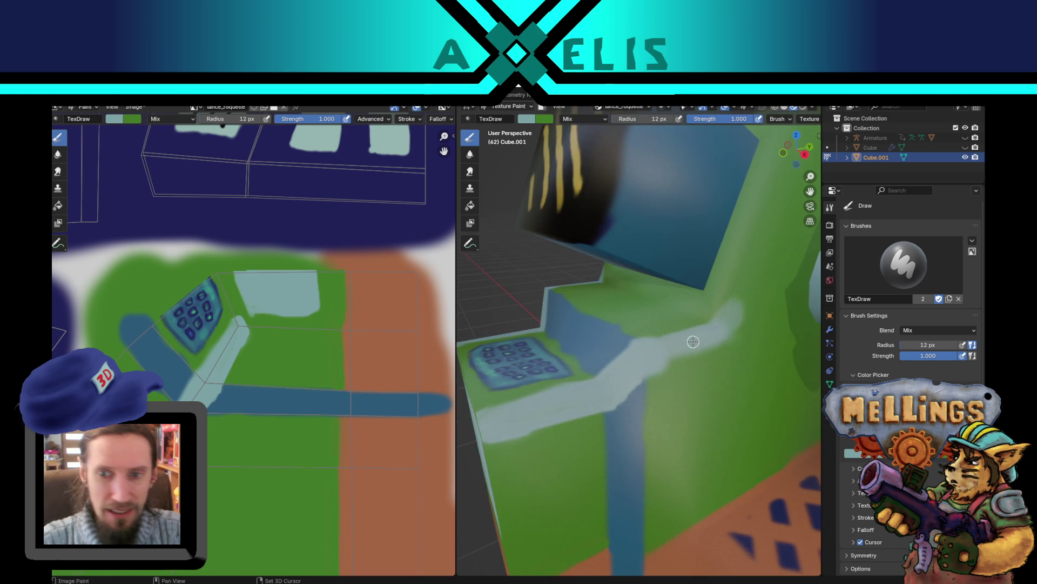
mouse_move(690, 340)
middle_mouse_down()
mouse_move(689, 401)
mouse_move(626, 446)
middle_mouse_up()
scroll(687, 368, "down", 4)
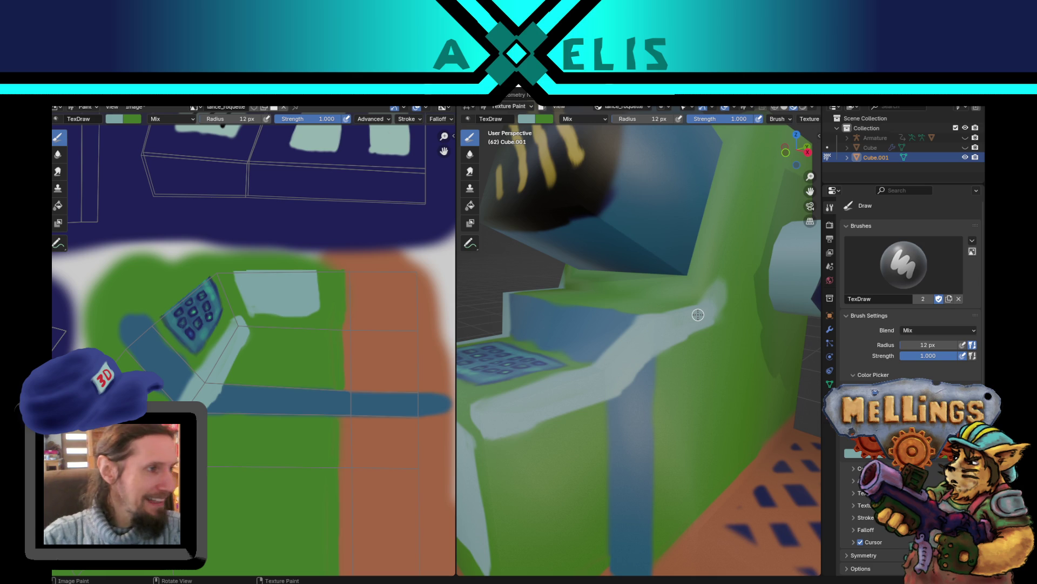
middle_click_drag(698, 315, 661, 362)
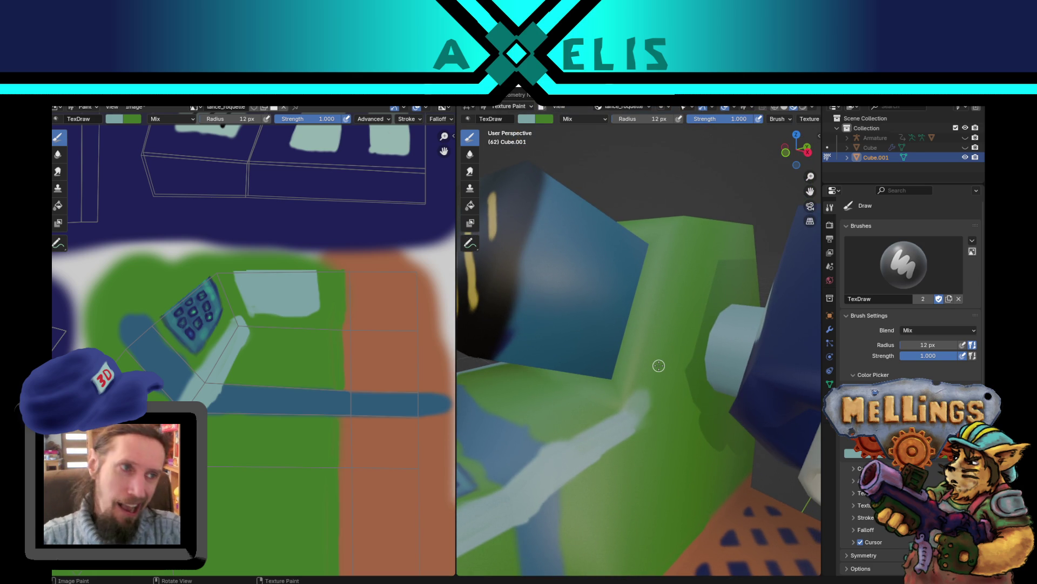
key("Tab")
key("Tab")
key("Tab")
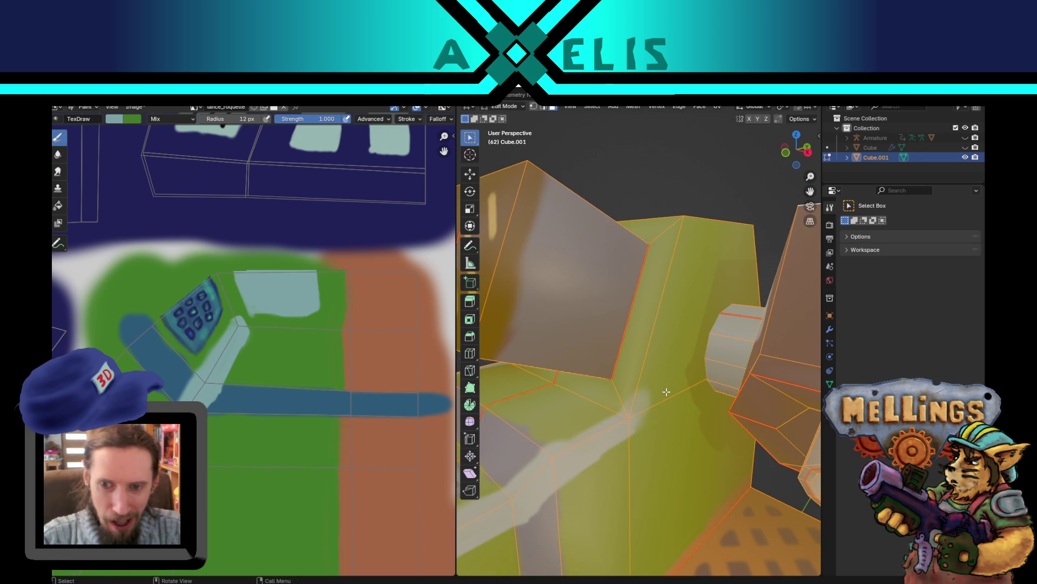
Step: Back in Texture Paint, cover the pale blue stroke's tip with sampled green paint
mouse_move(666, 391)
middle_mouse_down()
mouse_move(660, 377)
mouse_move(660, 403)
middle_mouse_up()
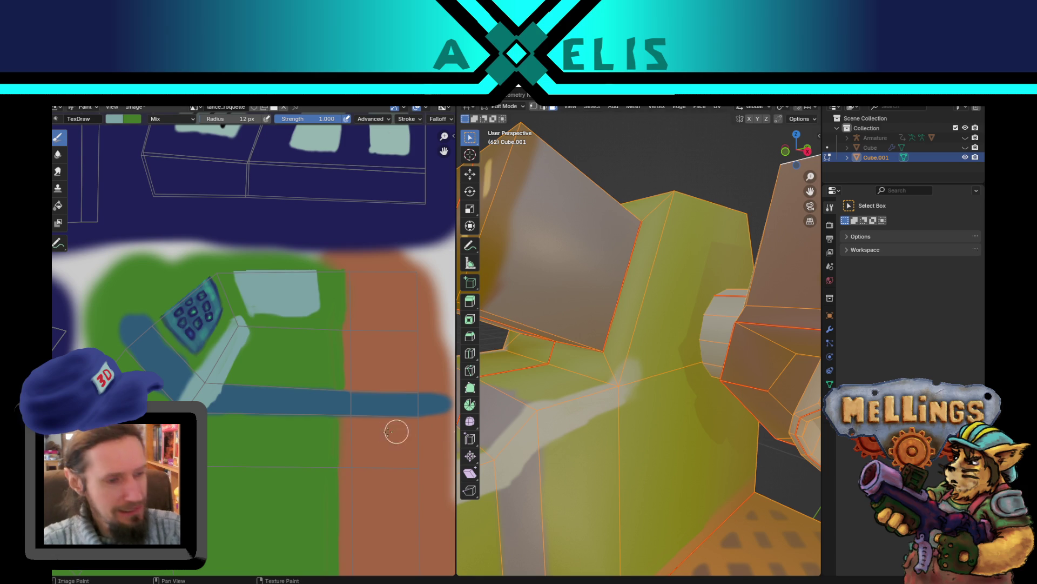
key("Tab")
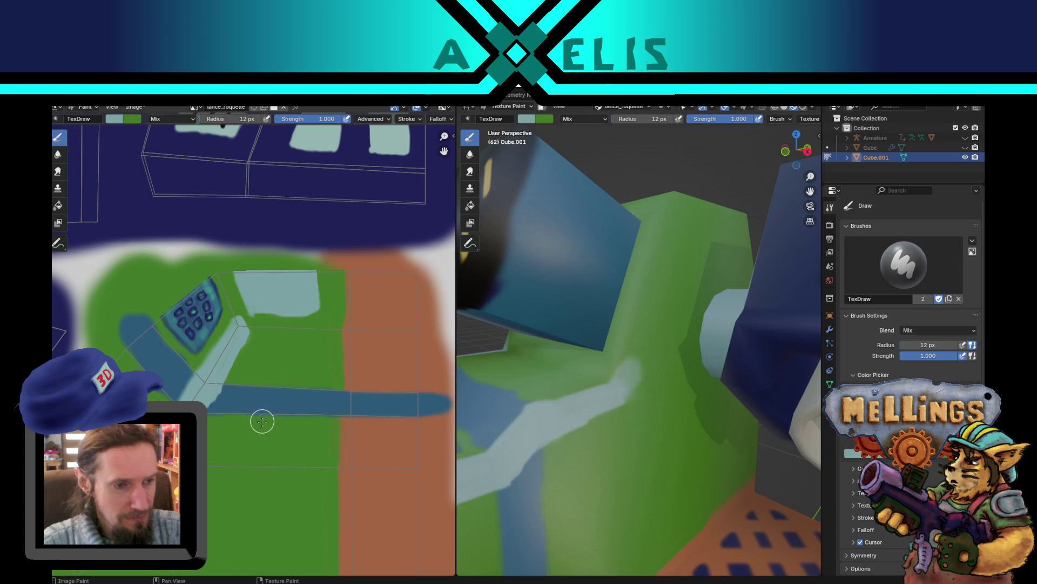
key("s")
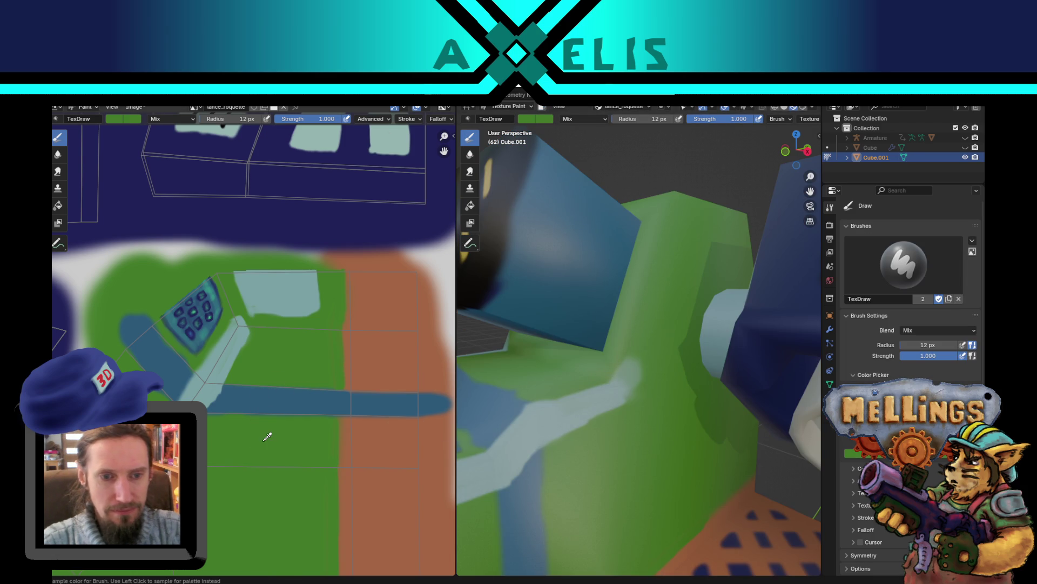
mouse_move(609, 374)
left_mouse_down()
mouse_move(635, 383)
mouse_move(638, 369)
left_mouse_up()
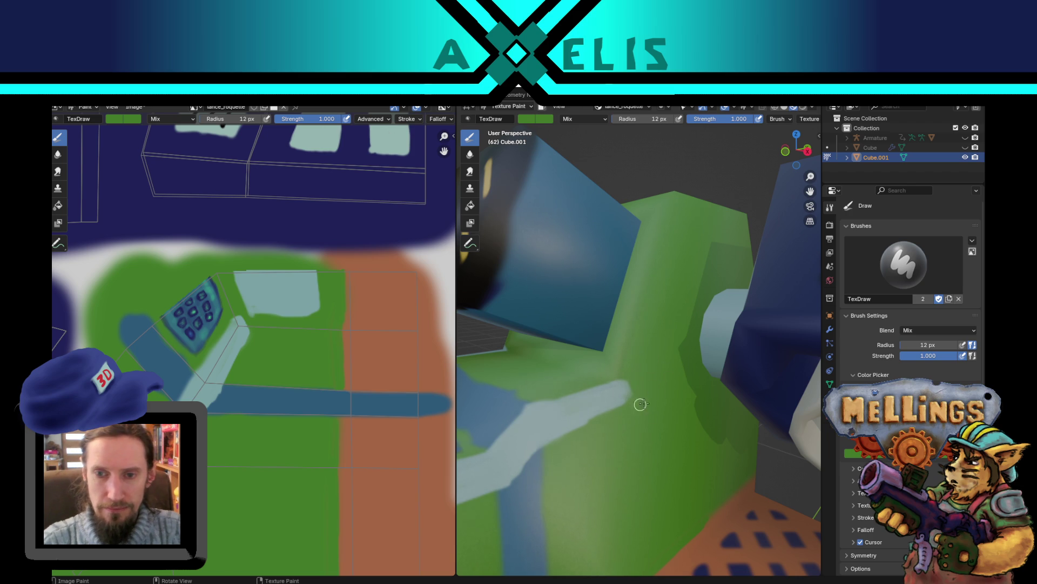
Step: Sample the pale blue, orange and strip blue colours, swap brush colours, and save lance_roquette.png
key("s")
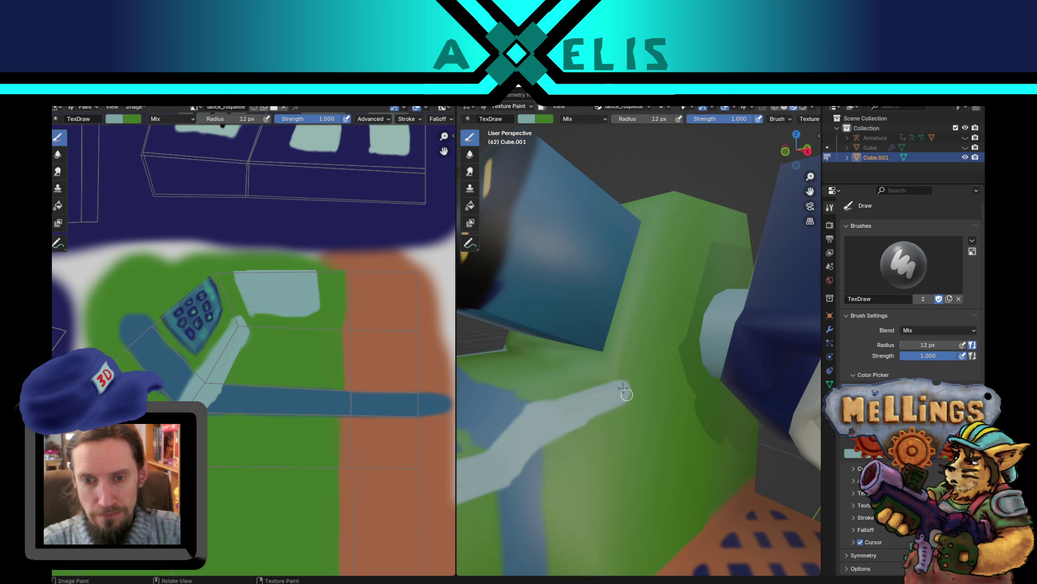
mouse_move(544, 444)
middle_mouse_down()
mouse_move(593, 363)
mouse_move(611, 400)
mouse_move(603, 410)
middle_mouse_up()
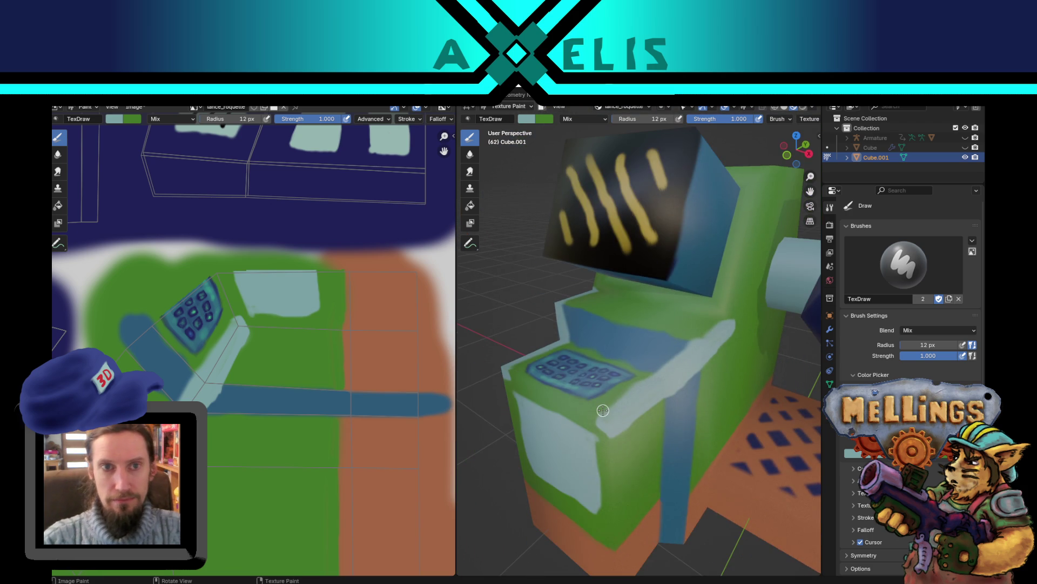
key("s")
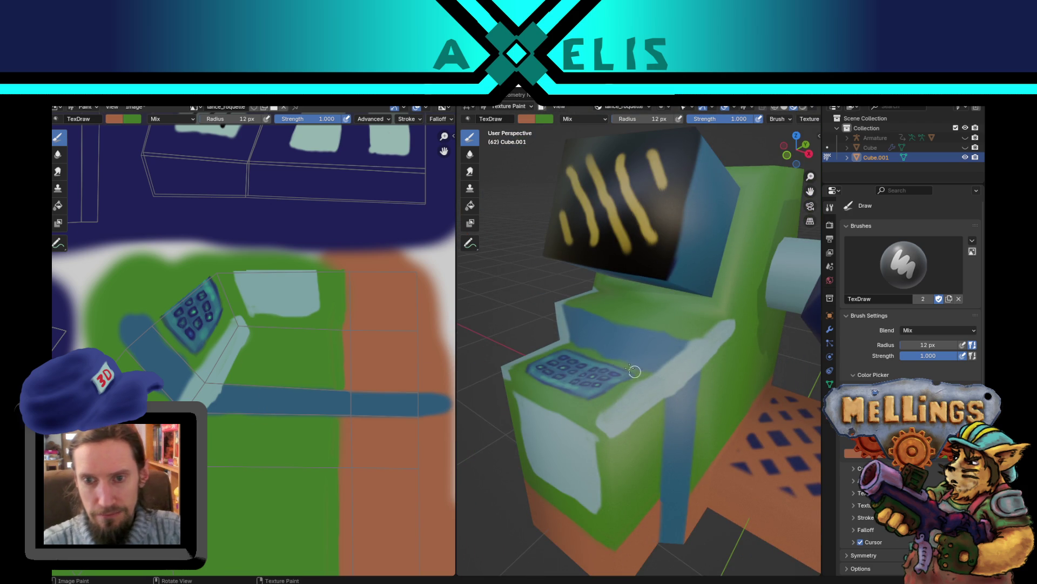
key("s")
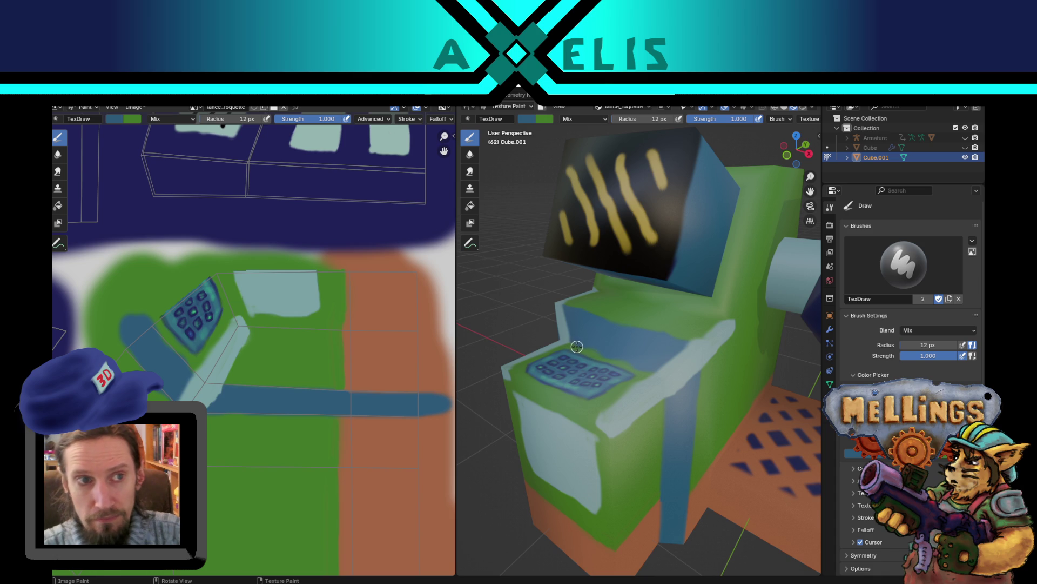
key("x")
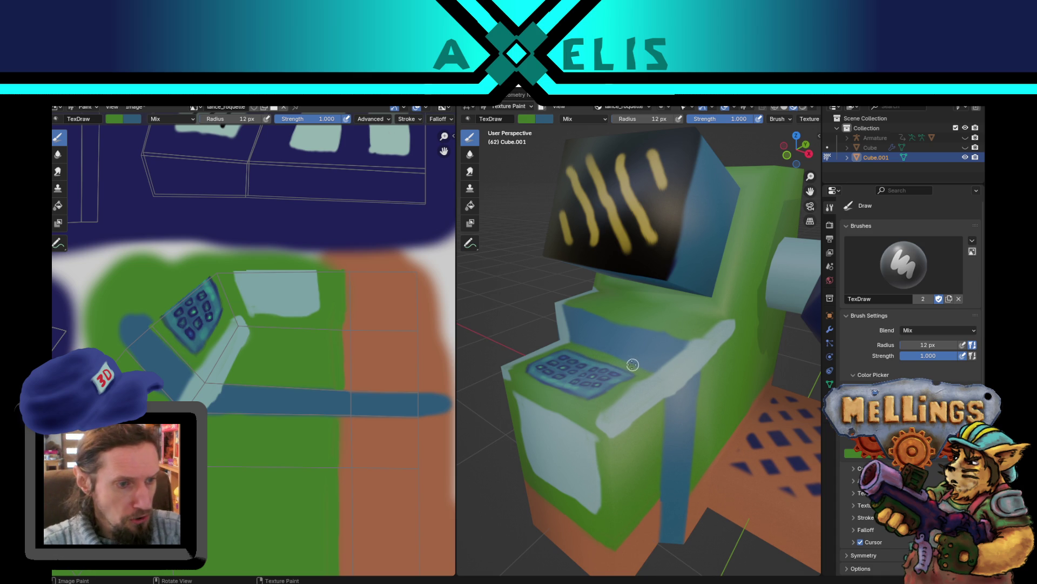
key("x")
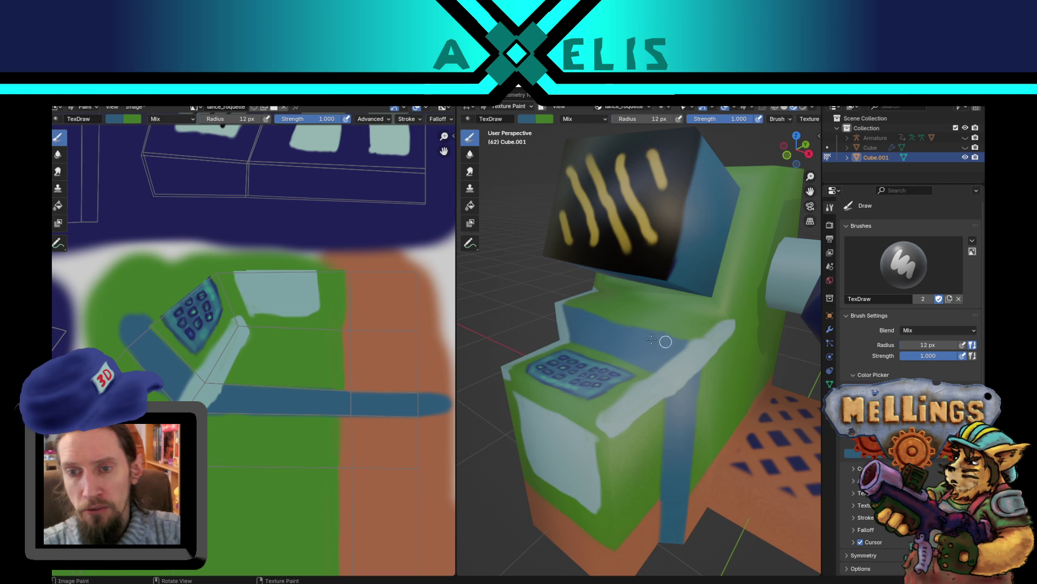
key("x")
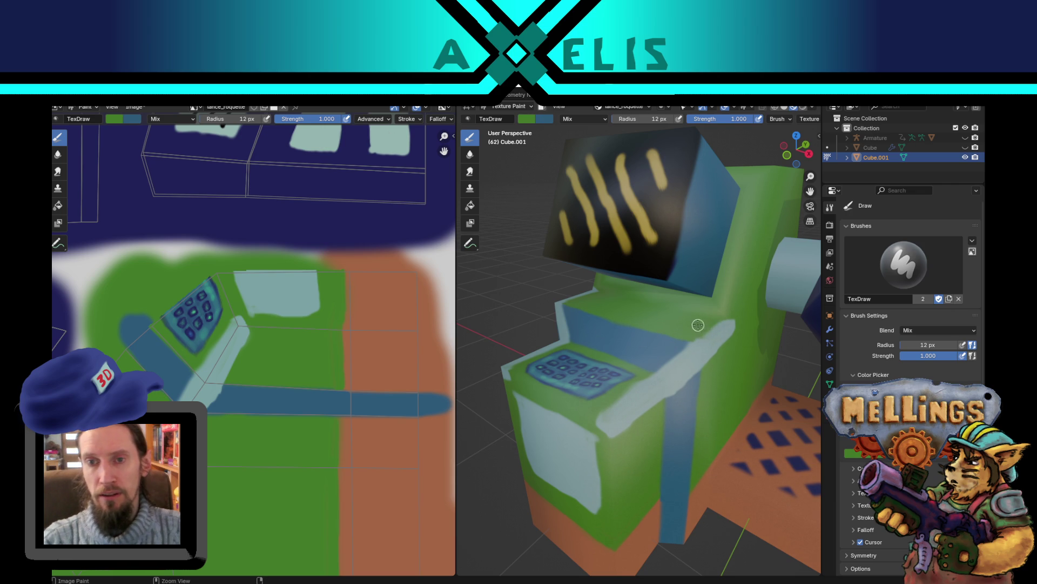
key("alt+s")
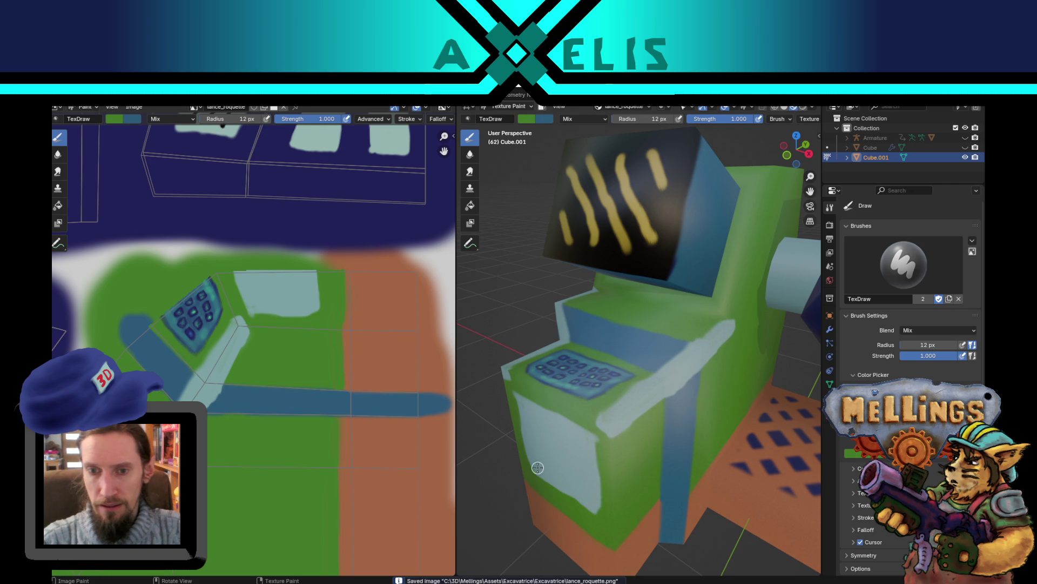
mouse_move(567, 459)
middle_mouse_down()
mouse_move(561, 444)
mouse_move(609, 430)
mouse_move(606, 391)
mouse_move(505, 411)
mouse_move(591, 408)
middle_mouse_up()
scroll(592, 411, "up", 4)
scroll(593, 412, "up", 5)
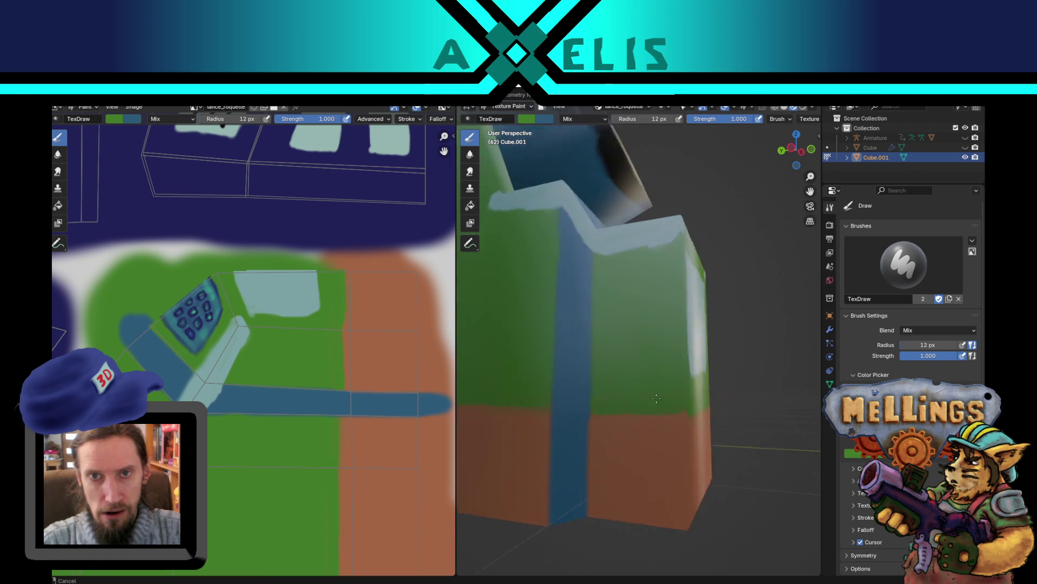
middle_click_drag(590, 388, 685, 383, "shift")
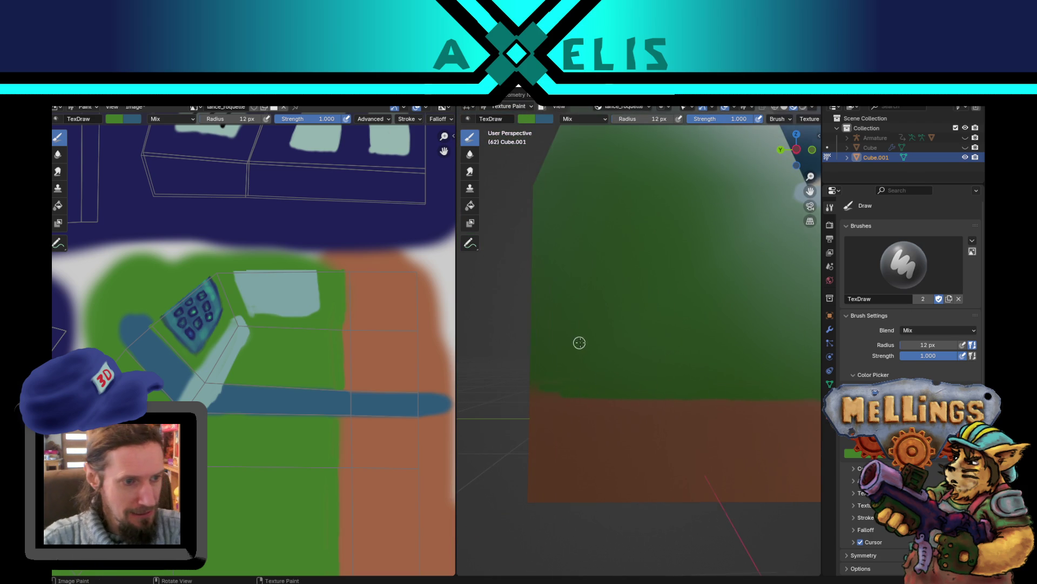
middle_click_drag(579, 343, 640, 343)
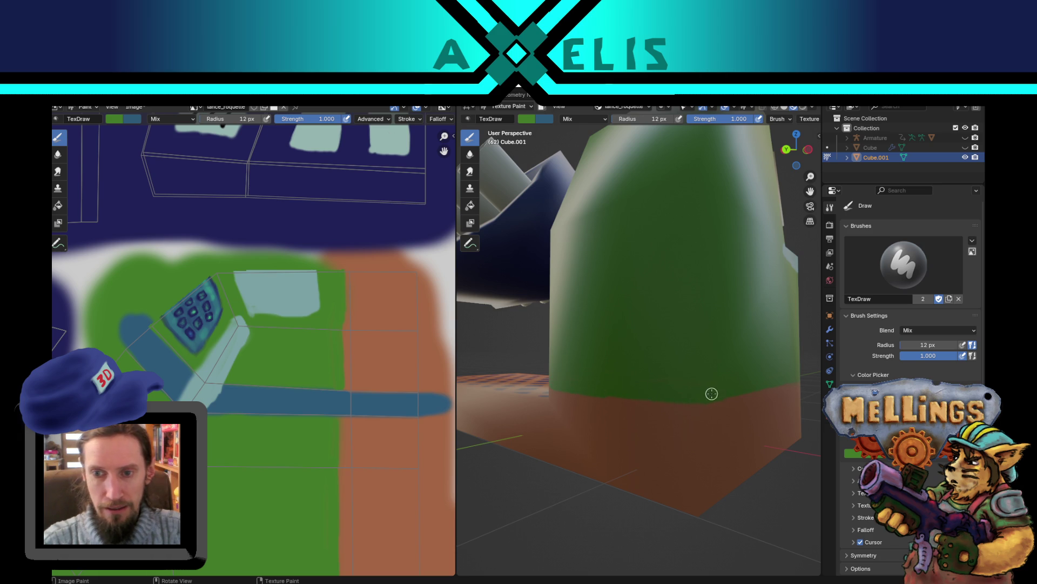
mouse_move(627, 362)
middle_mouse_down()
mouse_move(557, 388)
mouse_move(470, 371)
middle_mouse_up()
scroll(588, 375, "down", 8)
scroll(595, 376, "up", 5)
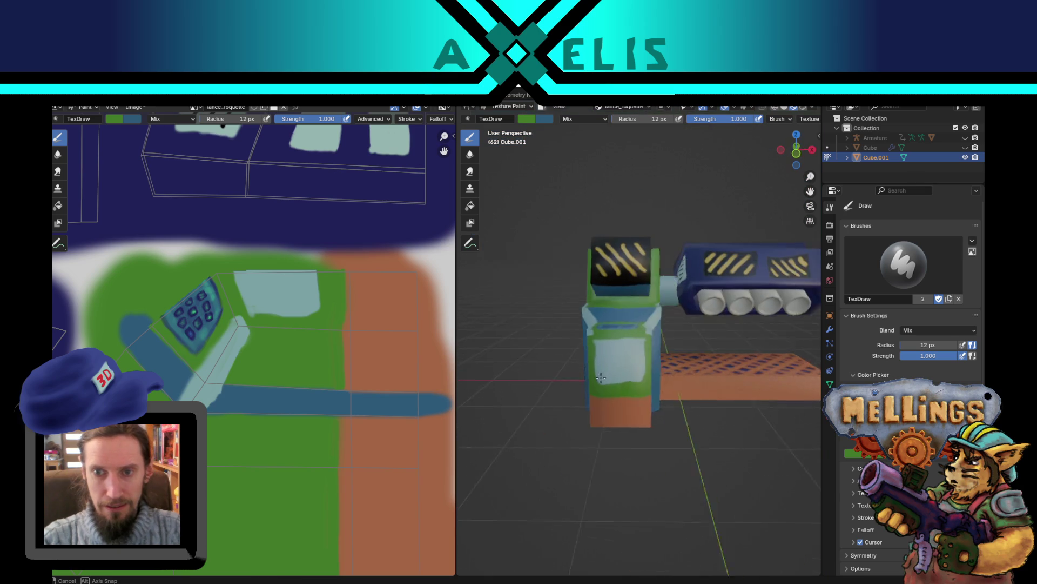
middle_click_drag(595, 377, 611, 385)
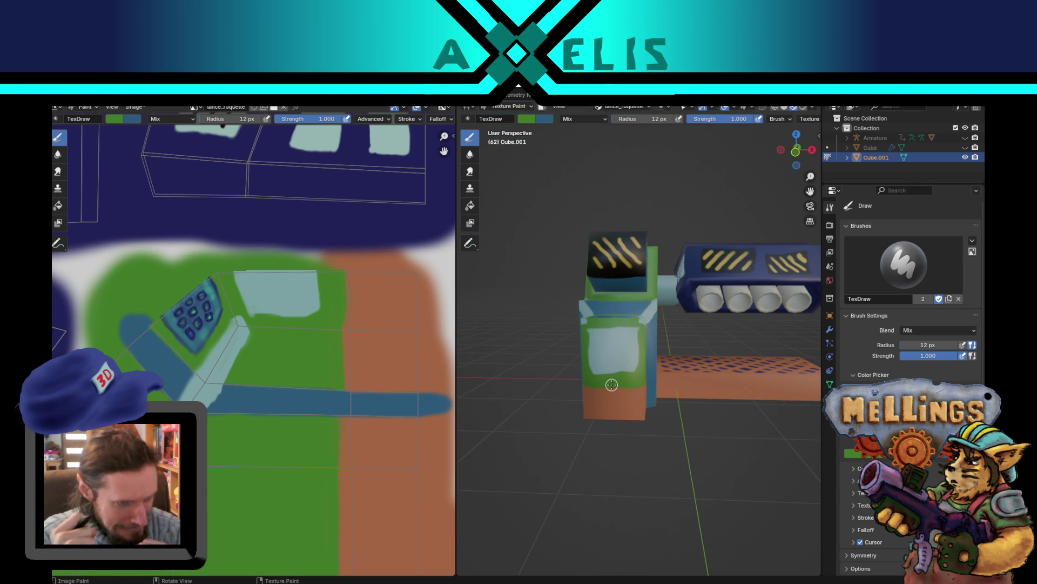
scroll(610, 383, "up", 3)
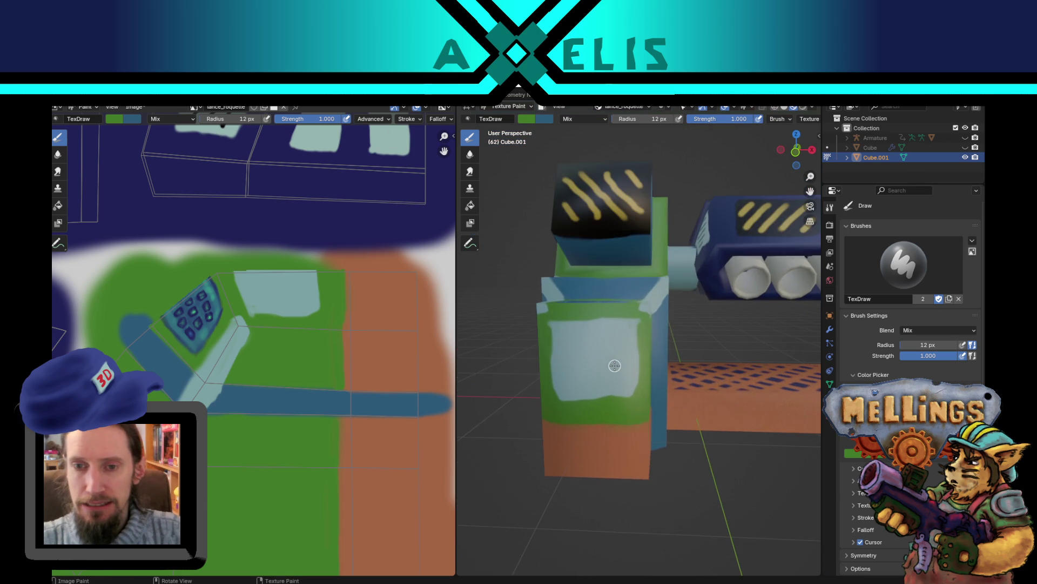
middle_click_drag(612, 384, 615, 393)
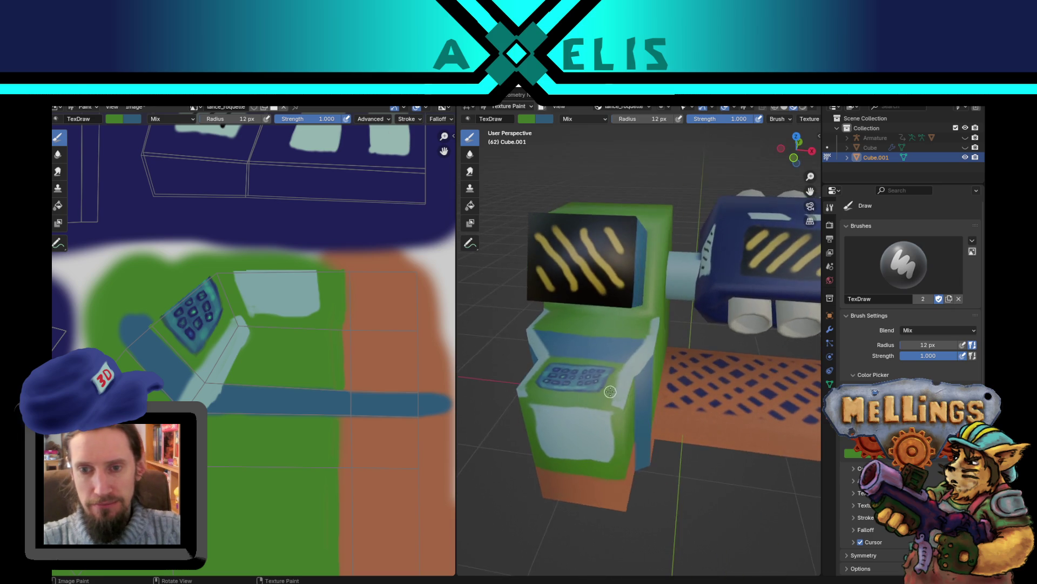
scroll(614, 394, "up", 2)
scroll(606, 432, "down", 2)
mouse_move(605, 432)
middle_mouse_down()
mouse_move(576, 410)
mouse_move(635, 436)
mouse_move(623, 434)
mouse_move(640, 405)
mouse_move(622, 405)
mouse_move(671, 422)
middle_mouse_up()
scroll(632, 401, "up", 3)
scroll(622, 406, "down", 3)
scroll(670, 421, "up", 3)
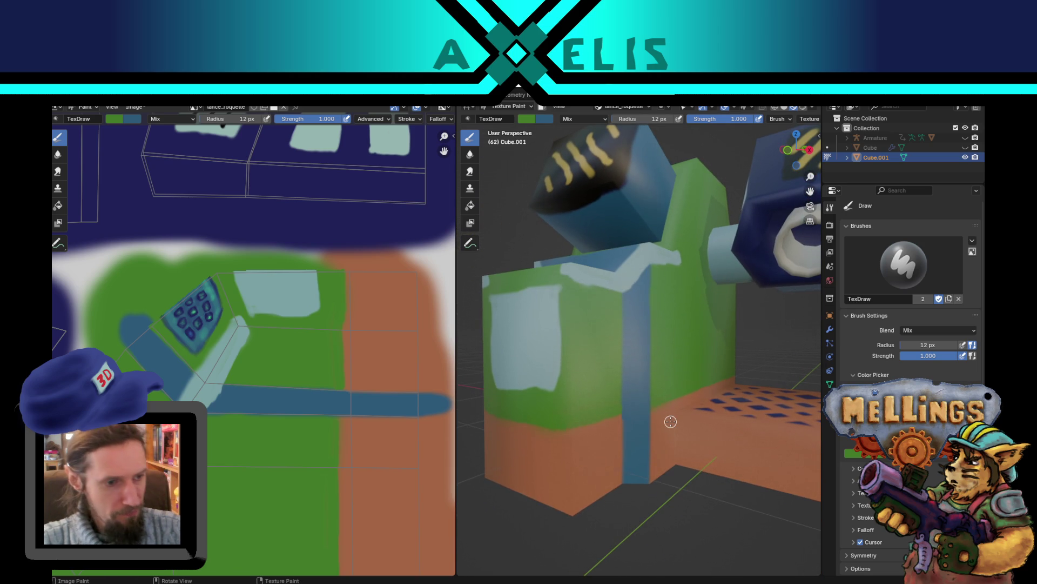
middle_click_drag(670, 420, 619, 389)
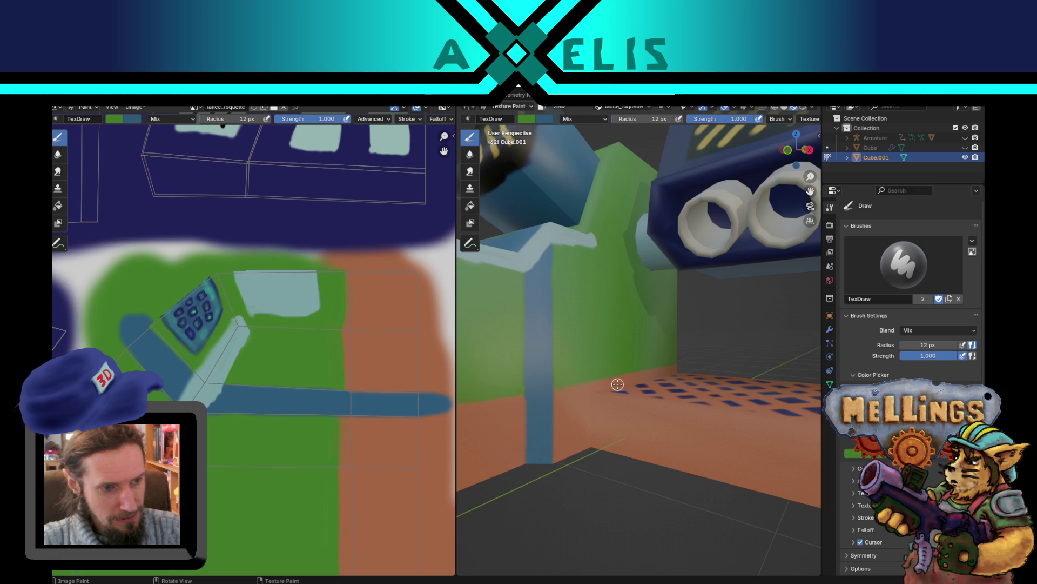
scroll(612, 381, "down", 2)
mouse_move(613, 384)
middle_mouse_down()
mouse_move(619, 391)
mouse_move(640, 341)
middle_mouse_up()
scroll(621, 393, "up", 2)
key("Tab")
key("Tab")
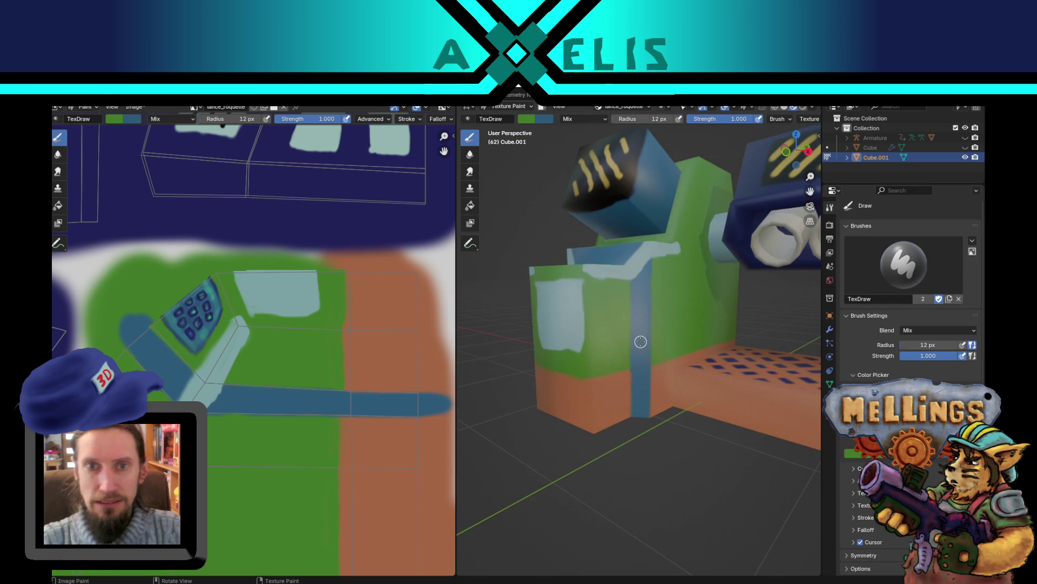
scroll(594, 306, "up", 2)
middle_click_drag(594, 306, 636, 315)
scroll(635, 314, "up", 2)
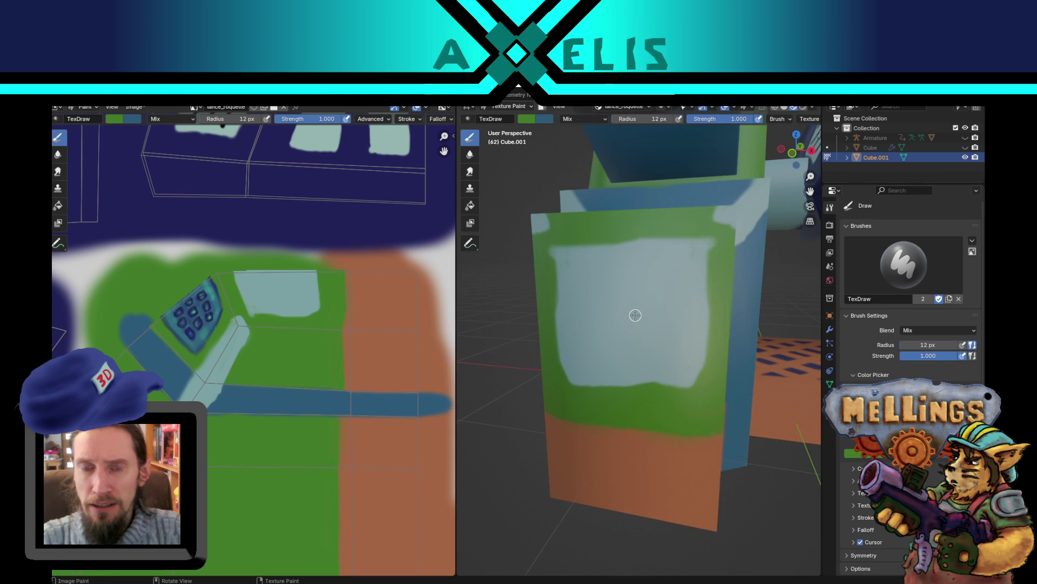
Step: Swap colours, set the brush blend to Color Burn, and try a dark spot, then undo it
key("x")
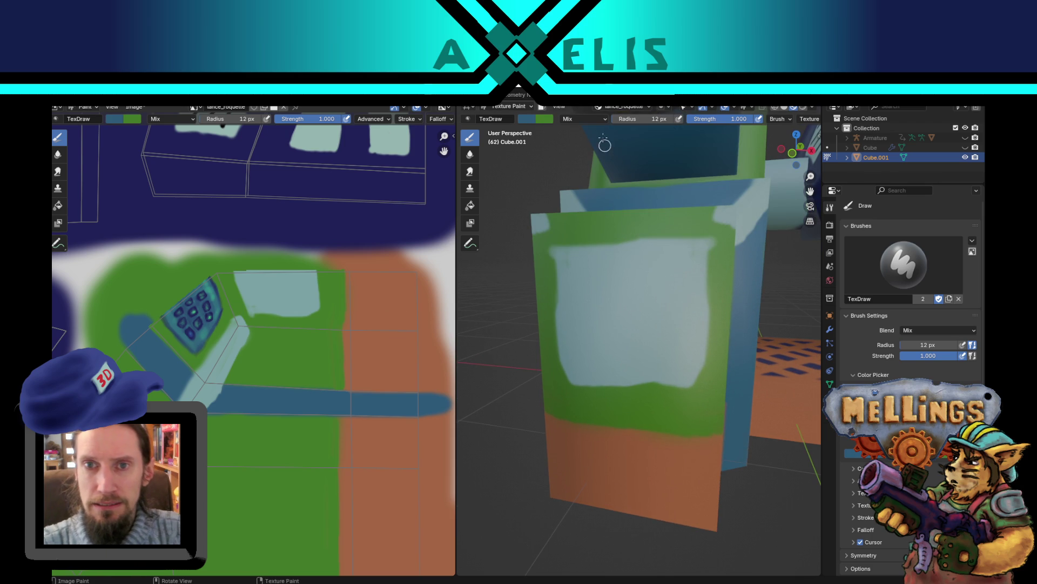
left_click(586, 120)
left_click(598, 176)
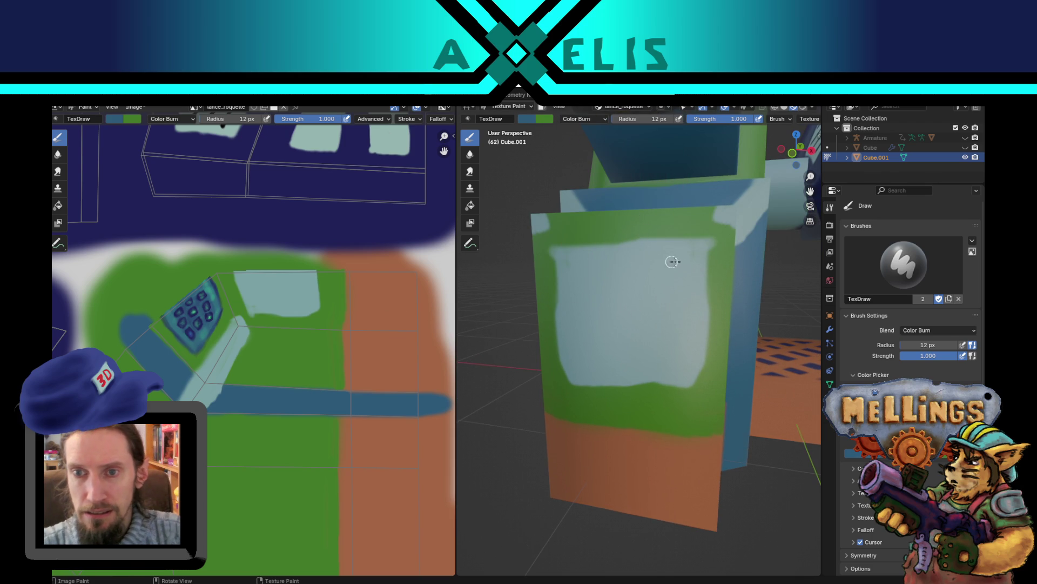
left_click_drag(684, 256, 675, 254)
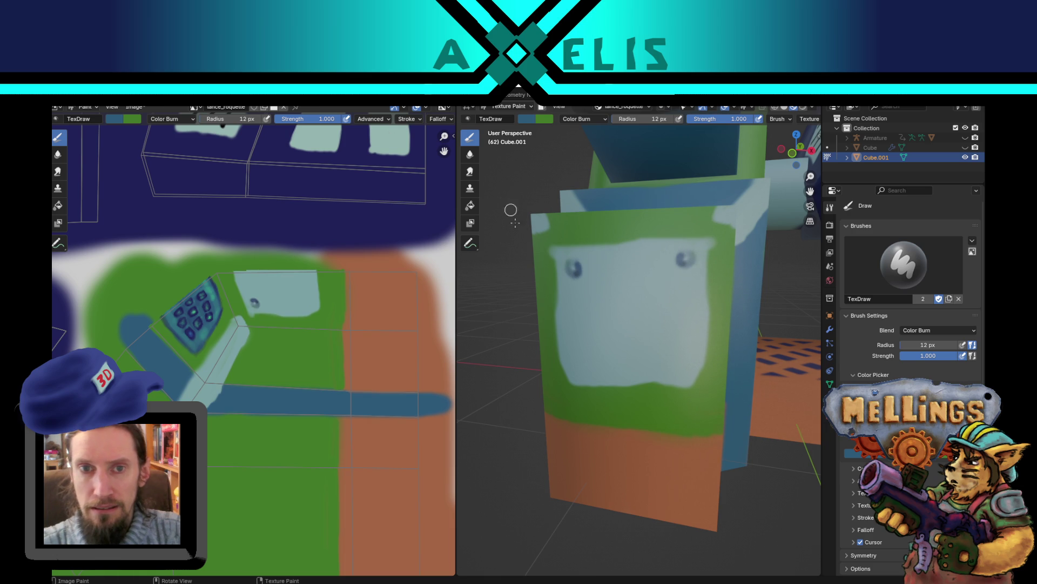
key("ctrl+z")
key("ctrl+z")
key("ctrl+z")
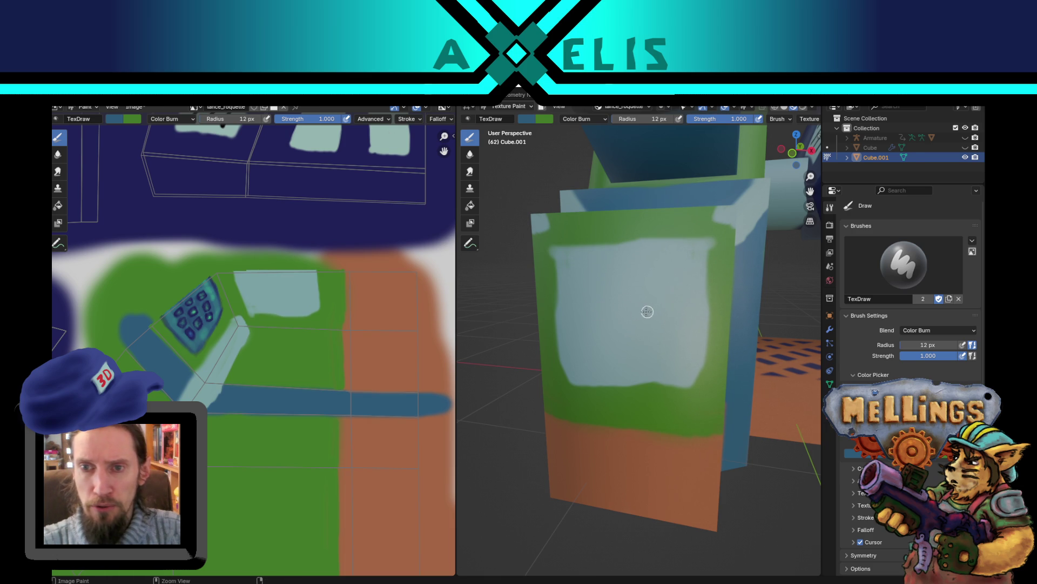
Step: Switch to the Smear brush with a 26 px radius
key("Tab")
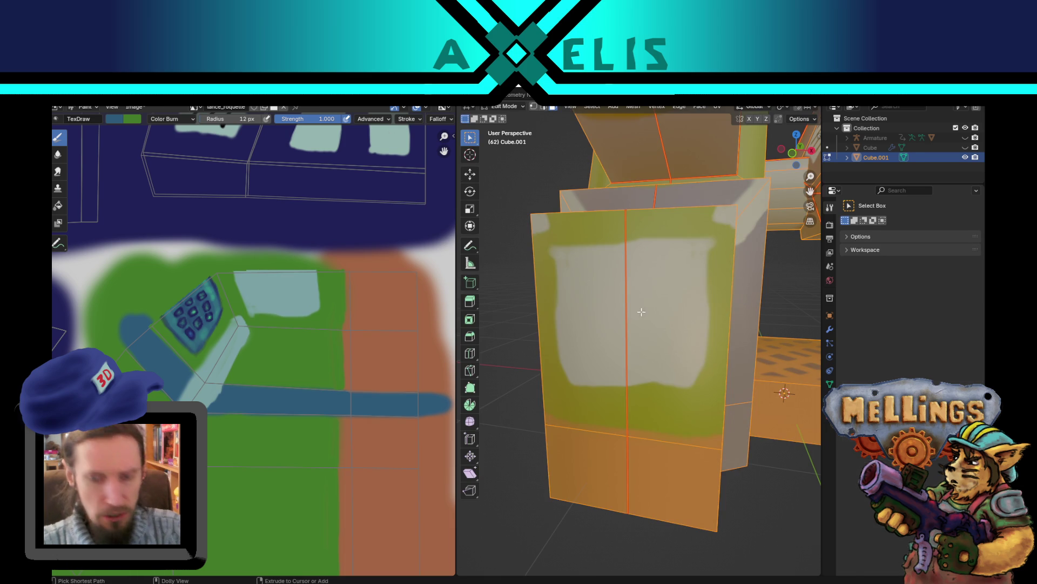
key("Tab")
left_click(471, 174)
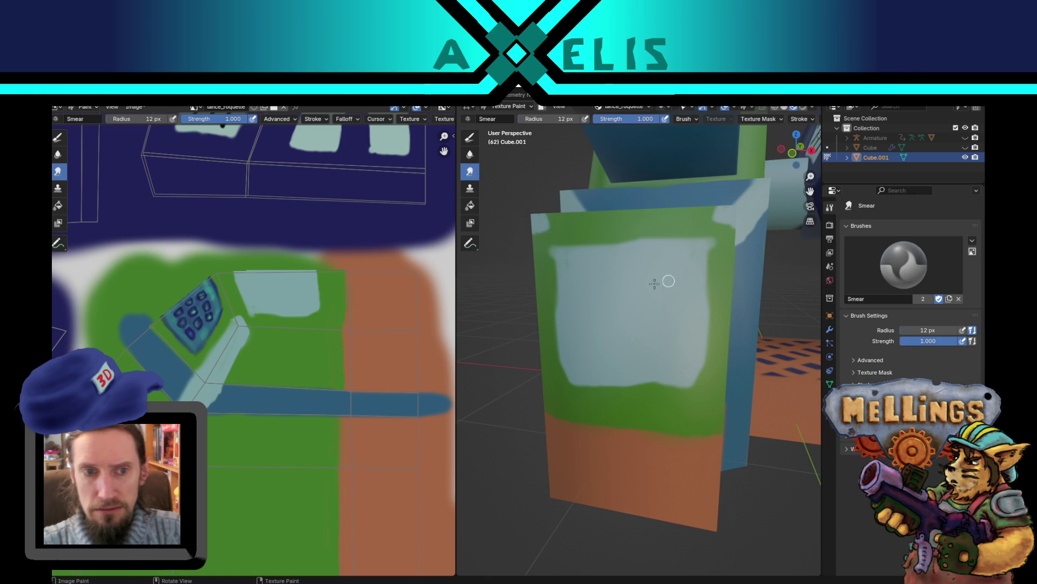
key("f")
left_click(725, 255)
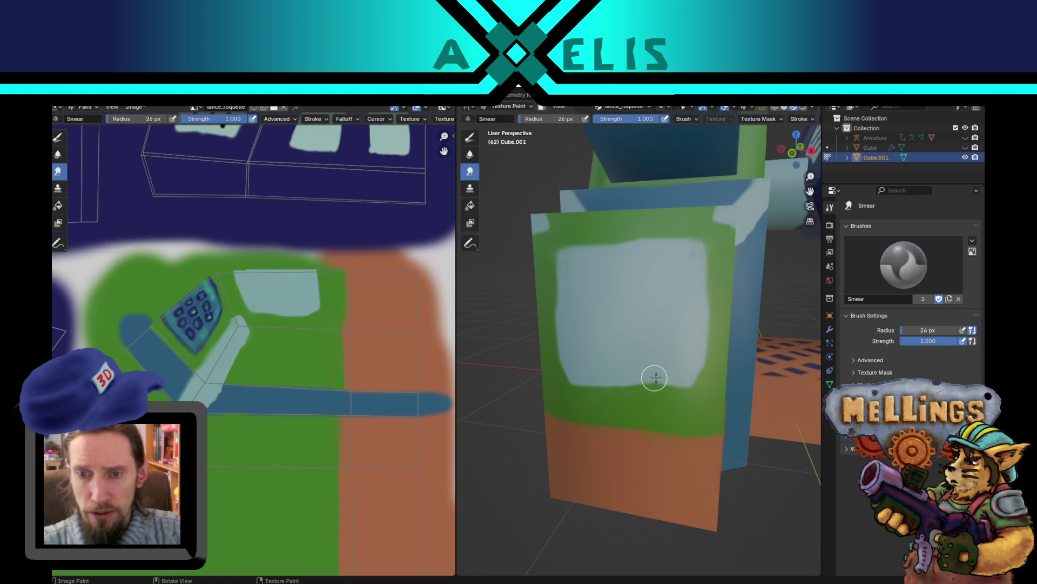
Step: Return to the Draw brush with strength 0.418 and a 15 px radius
left_click(470, 137)
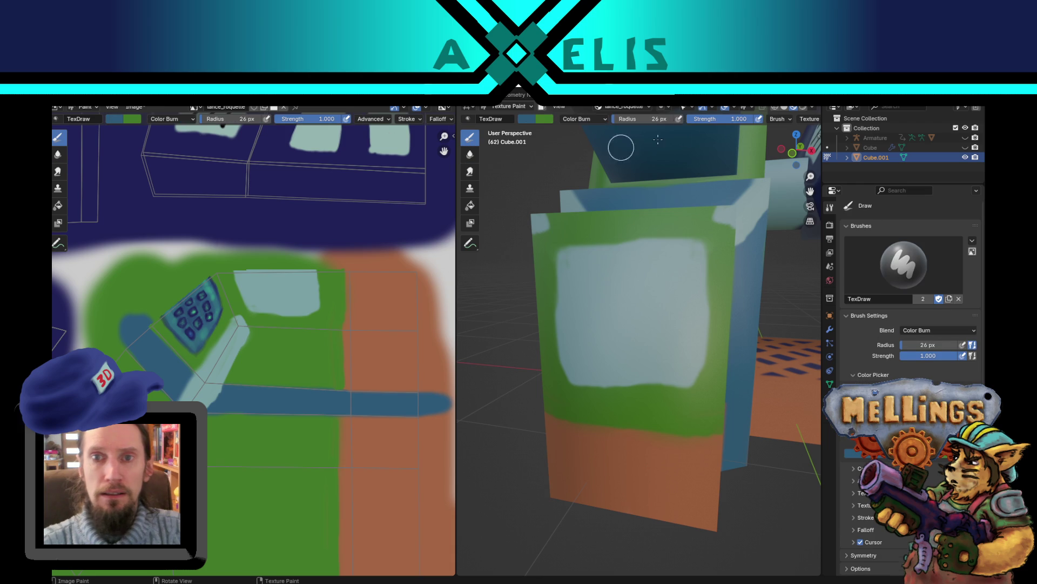
left_click(593, 119)
key("shift+f")
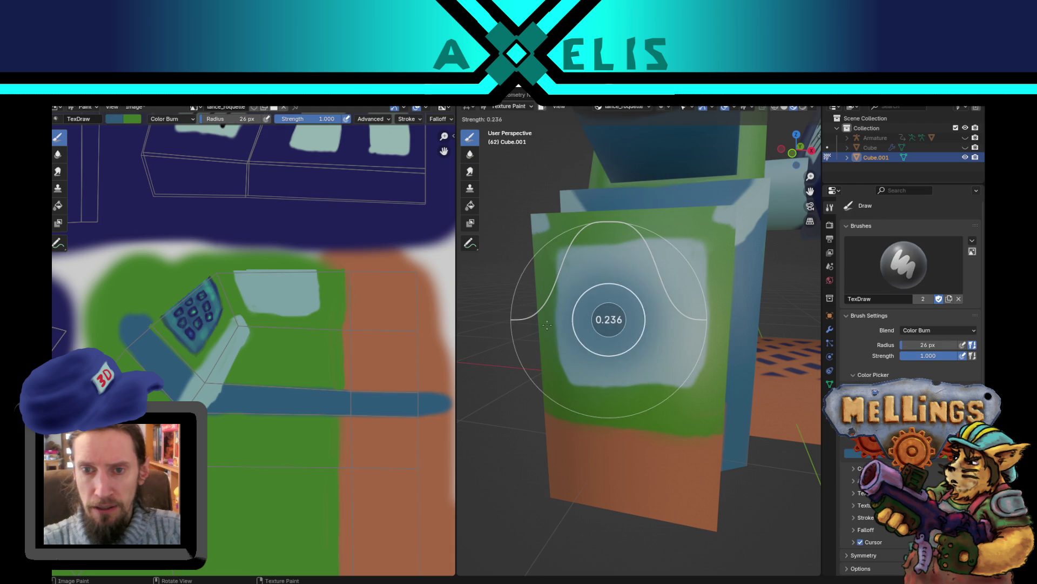
left_click(562, 335)
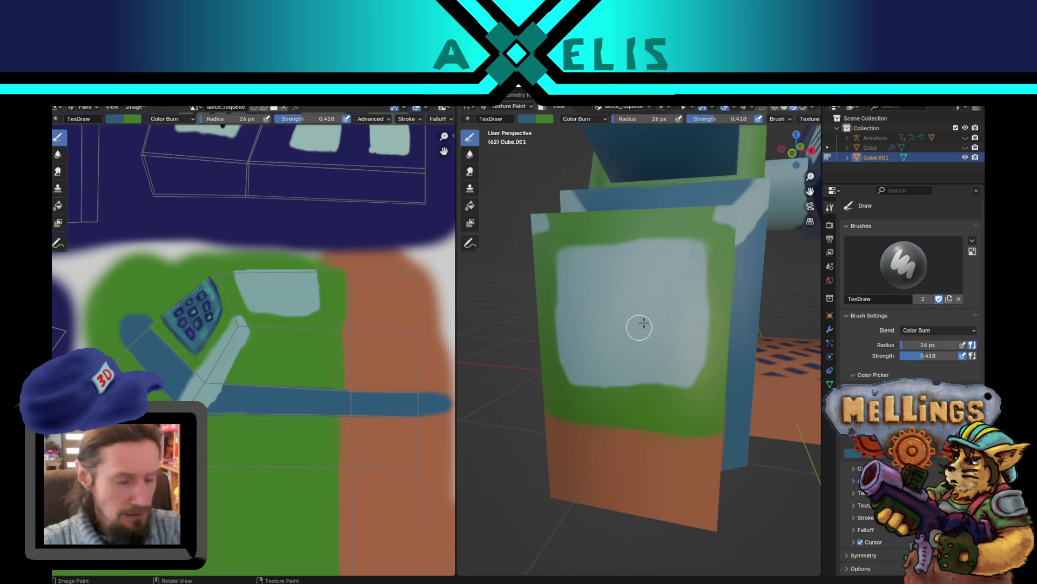
key("bracketleft")
key("bracketleft")
key("bracketleft")
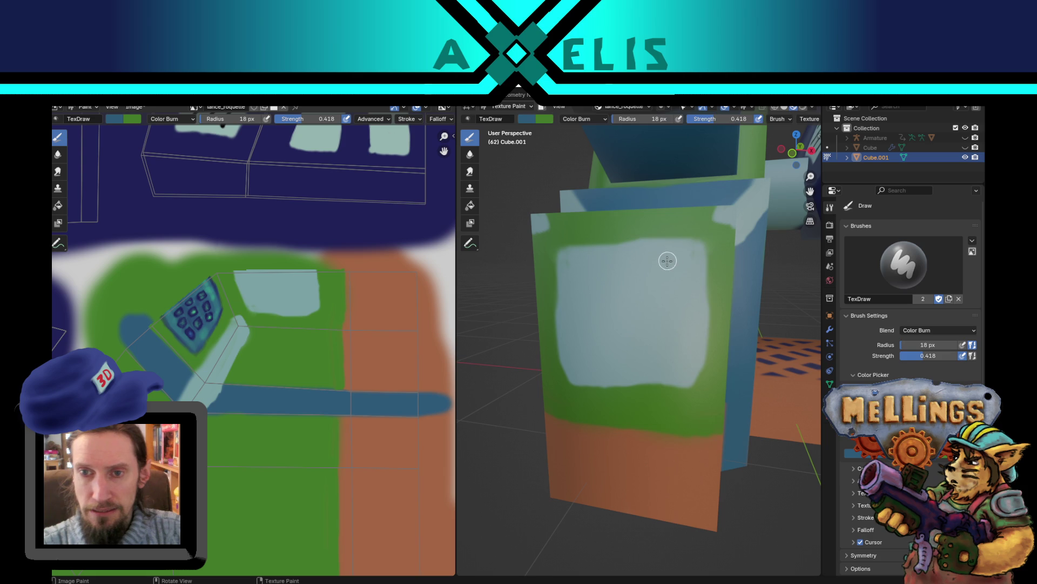
key("bracketleft")
key("bracketleft")
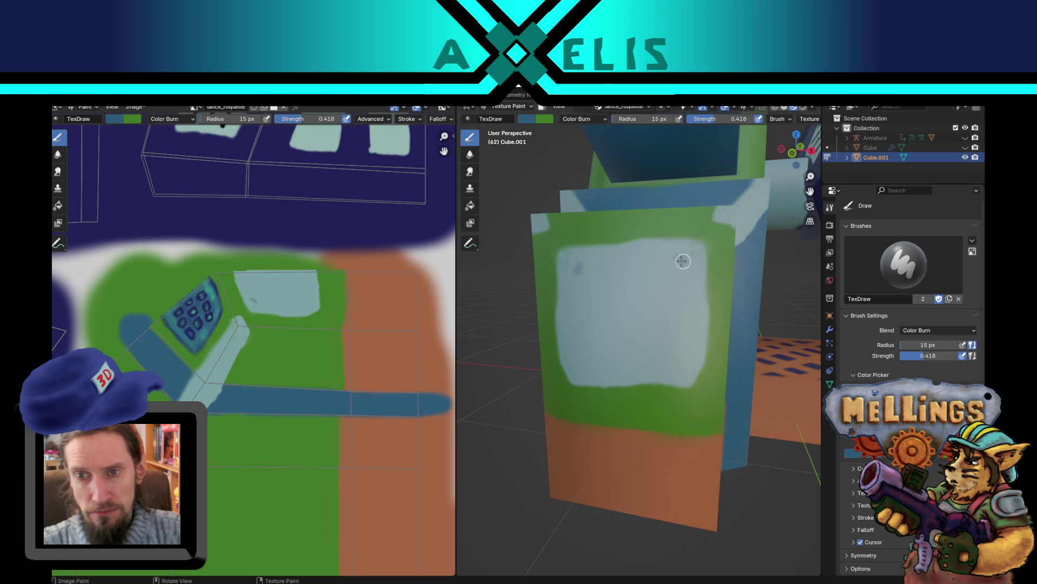
Step: Burn dark rivet dots at the panel corners and a first groove, undoing extra strokes
left_click(682, 253)
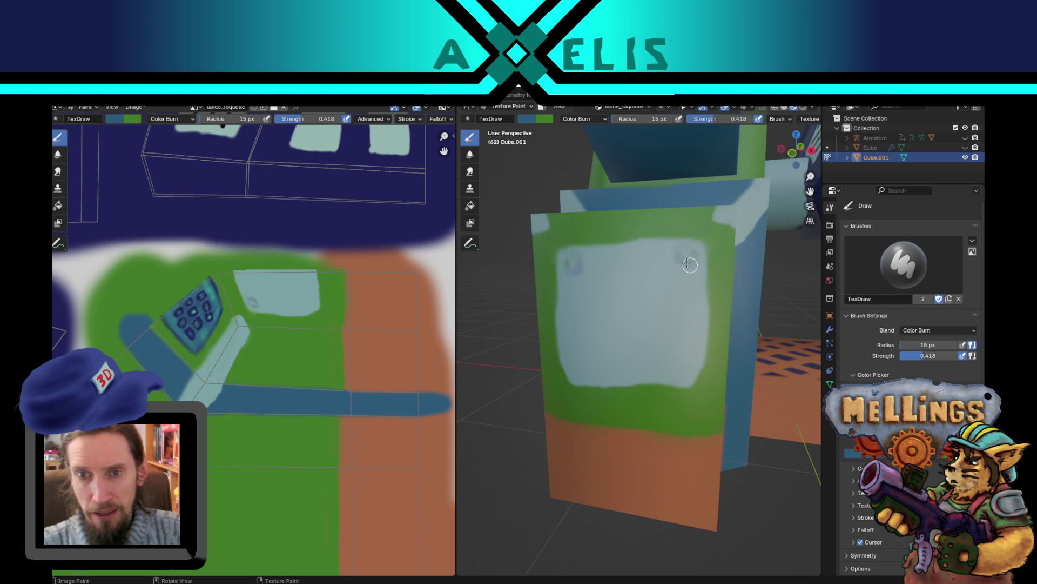
left_click(680, 368)
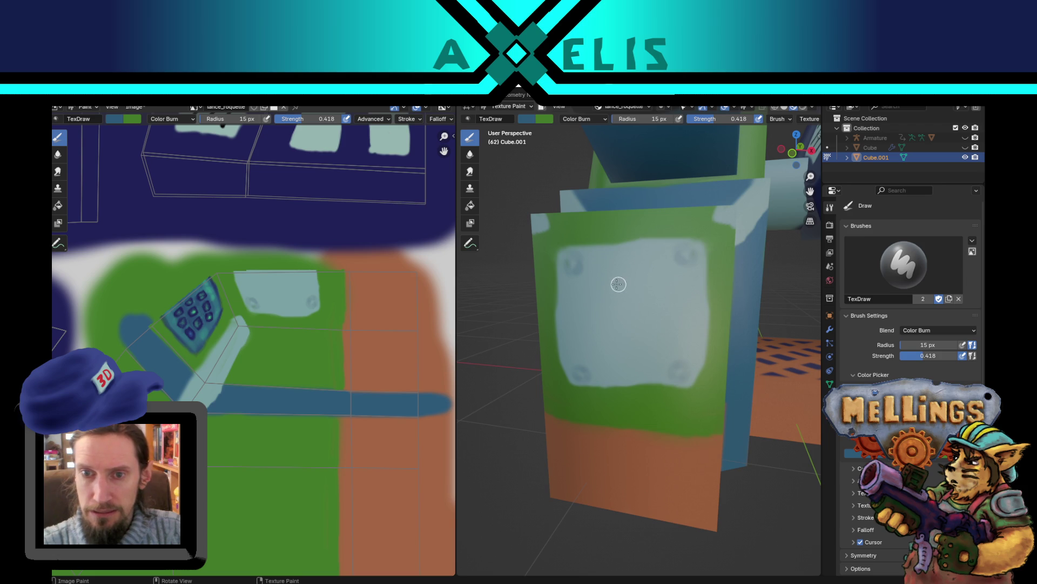
mouse_move(618, 284)
left_mouse_down()
mouse_move(683, 279)
mouse_move(661, 285)
left_mouse_up()
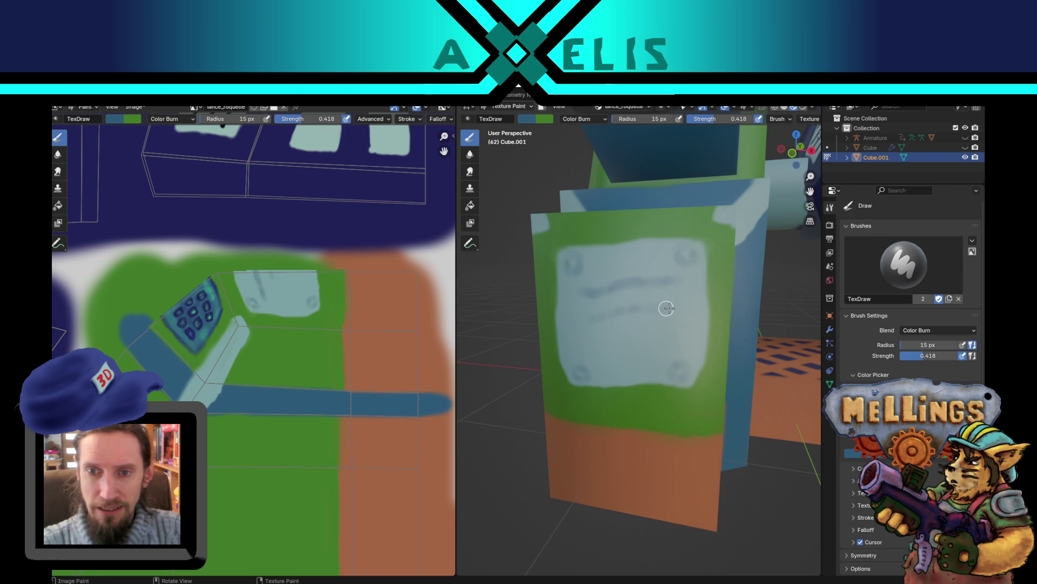
left_click_drag(666, 308, 680, 307)
mouse_move(625, 336)
left_mouse_down()
mouse_move(639, 336)
mouse_move(642, 354)
mouse_move(664, 353)
left_mouse_up()
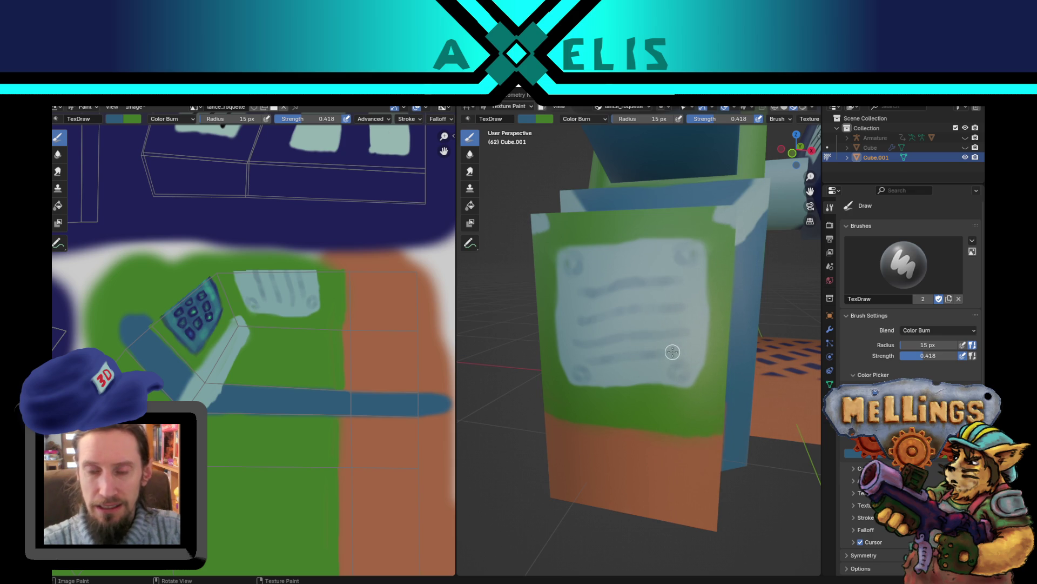
key("ctrl+z")
key("ctrl+z")
key("ctrl+z")
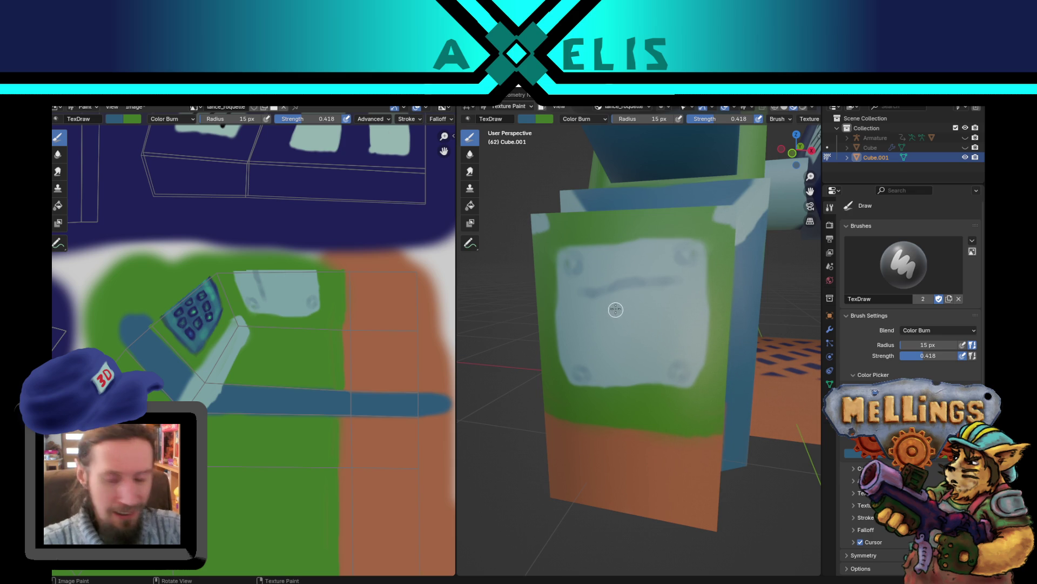
Step: Burn rows of horizontal grooves across the light panel
left_click_drag(594, 312, 669, 307)
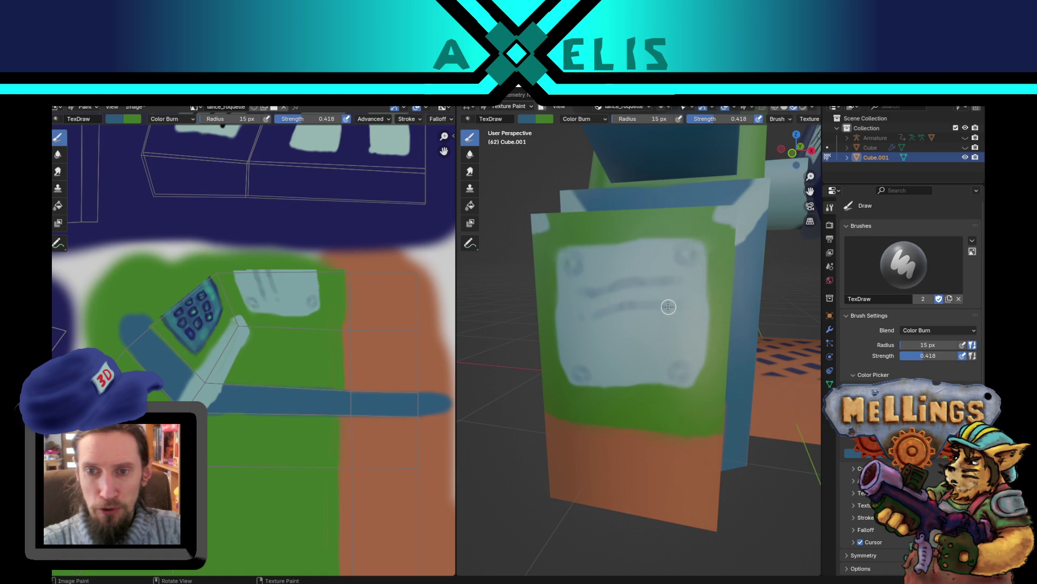
left_click_drag(616, 327, 679, 326)
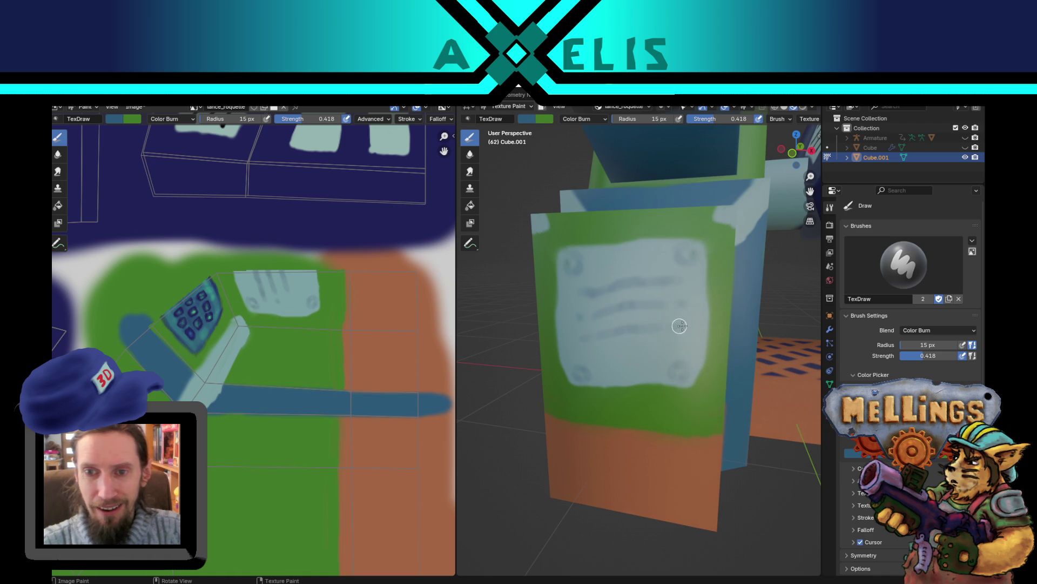
left_click_drag(609, 356, 662, 351)
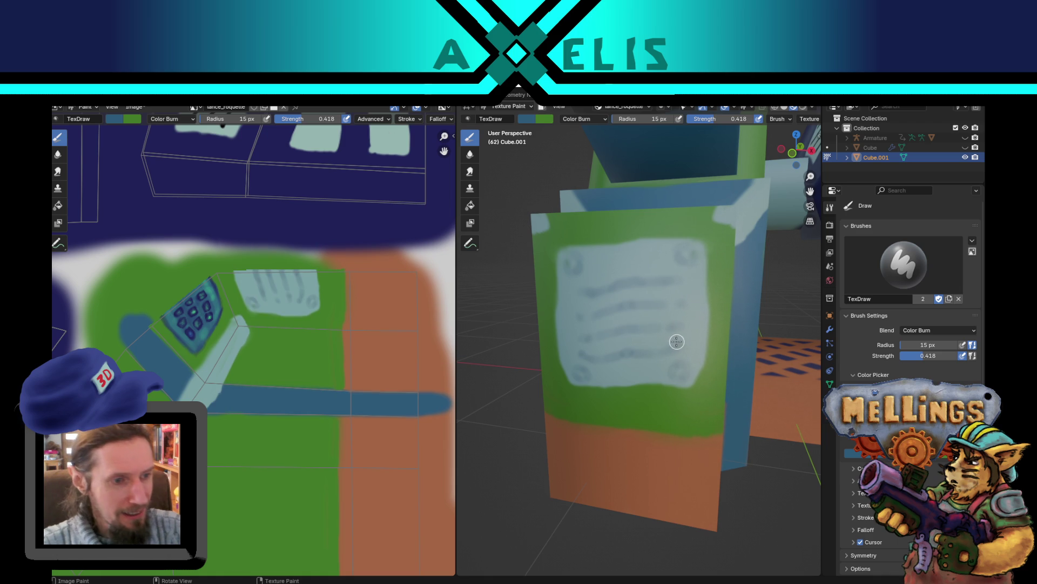
left_click_drag(678, 310, 674, 322)
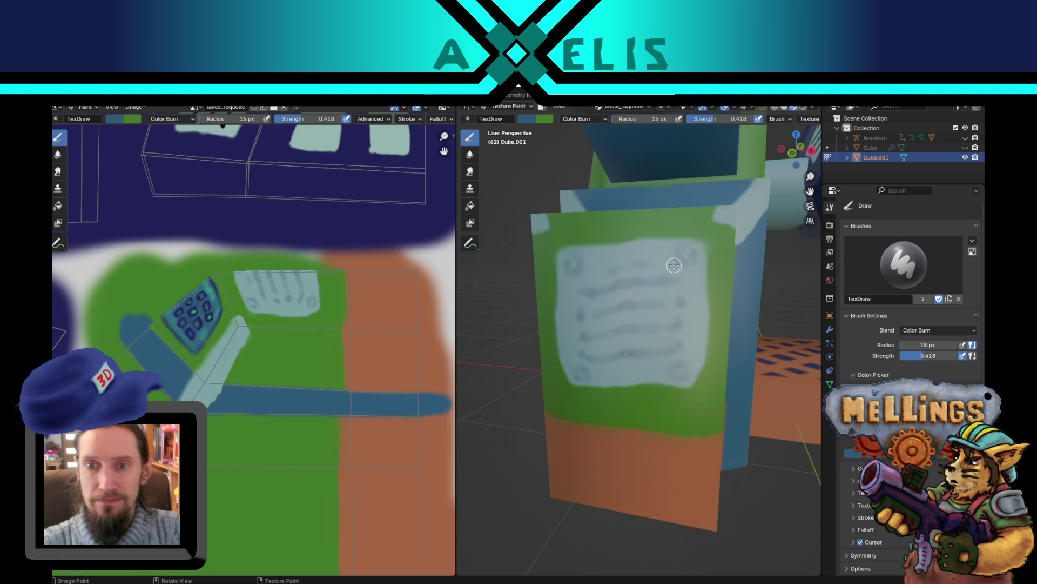
Step: Swap colours and burn darker shading onto the vent panel with a 24 px brush
key("x")
key("f")
left_click(642, 288)
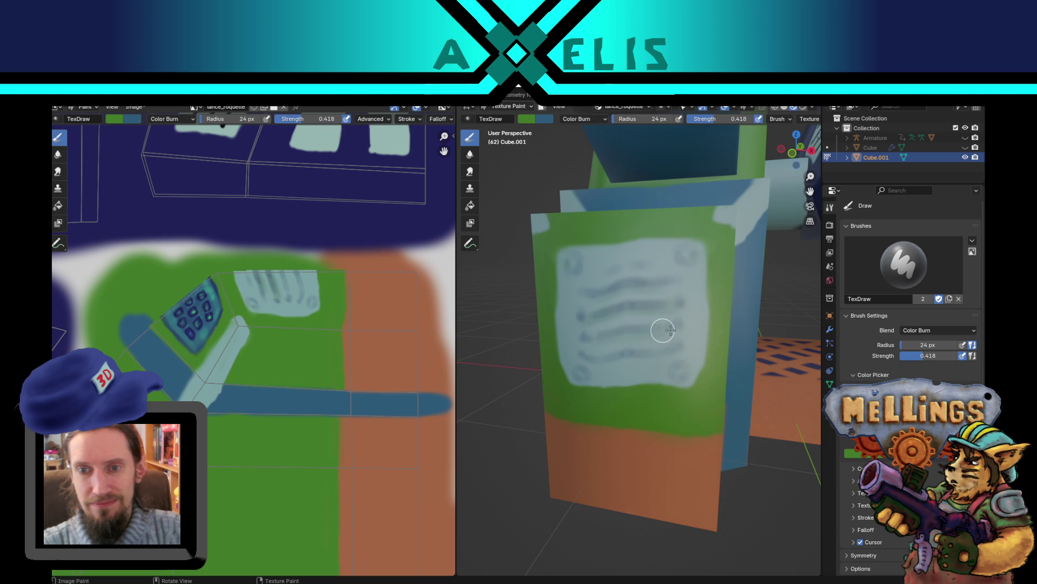
left_click_drag(658, 329, 643, 360)
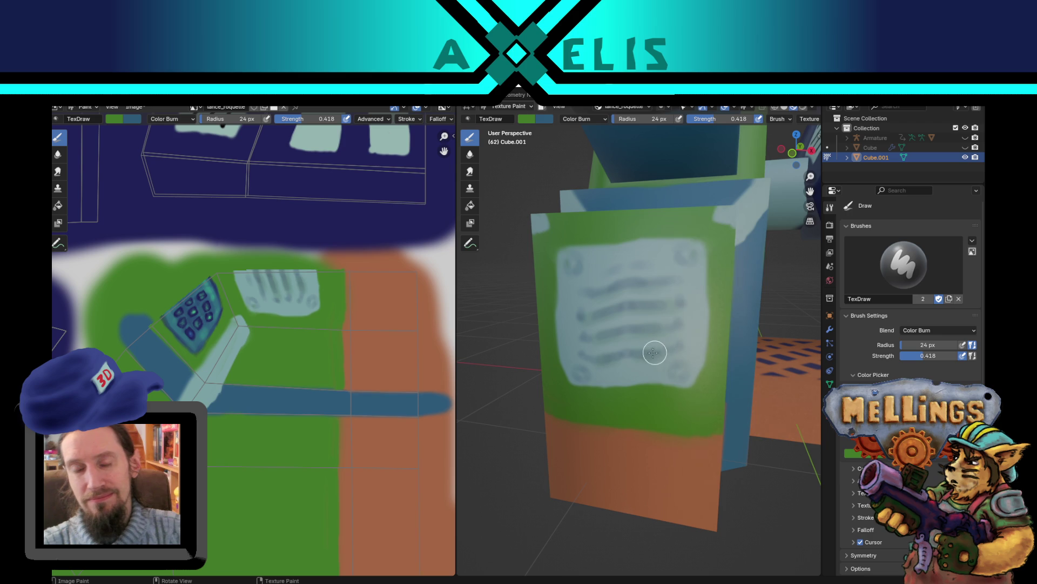
Step: Resize the brush to 19 px, then 10 px, and darken the panel's right edge
key("f")
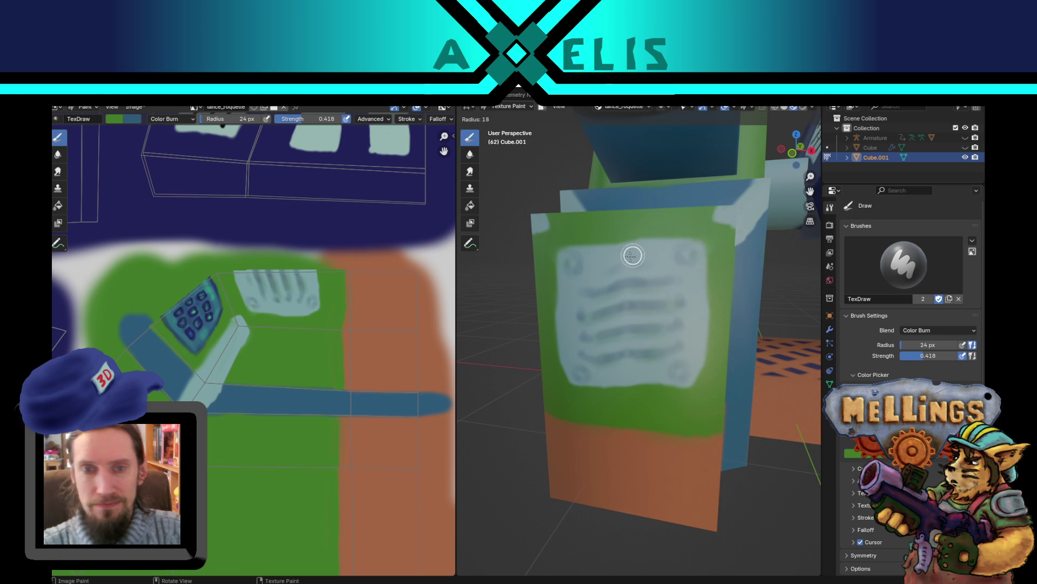
left_click(631, 258)
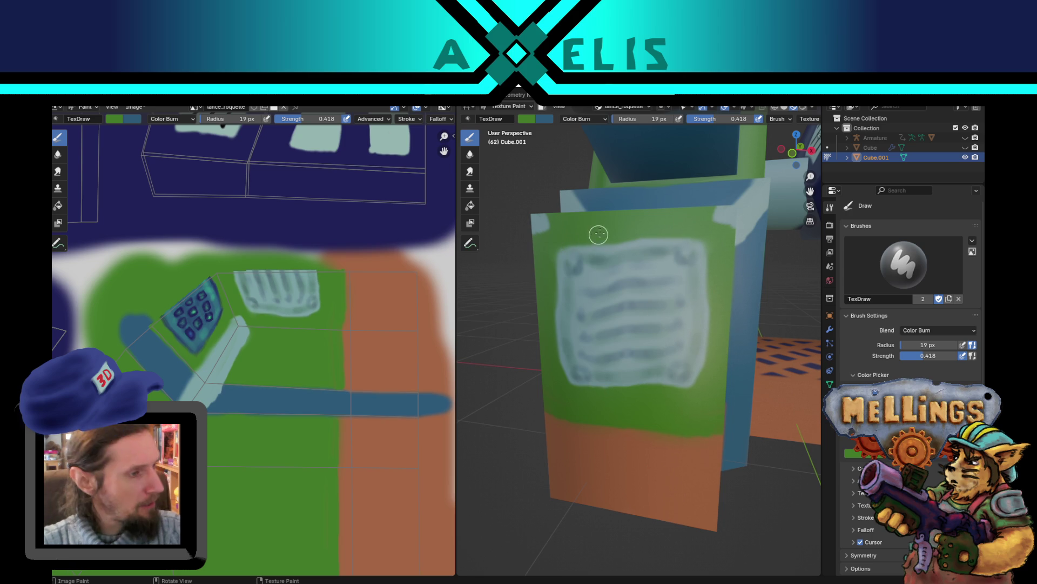
type("f10")
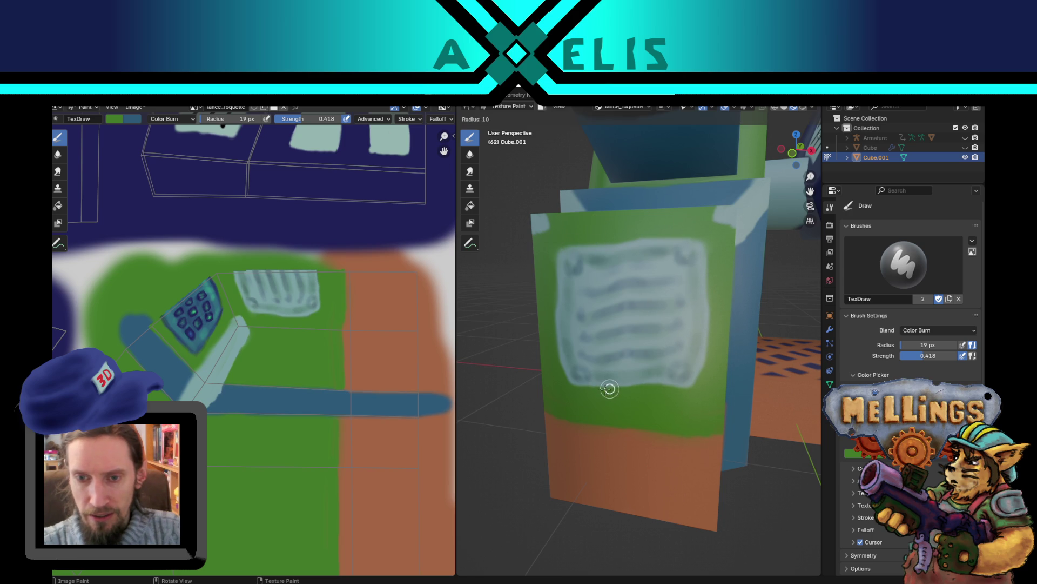
key("Return")
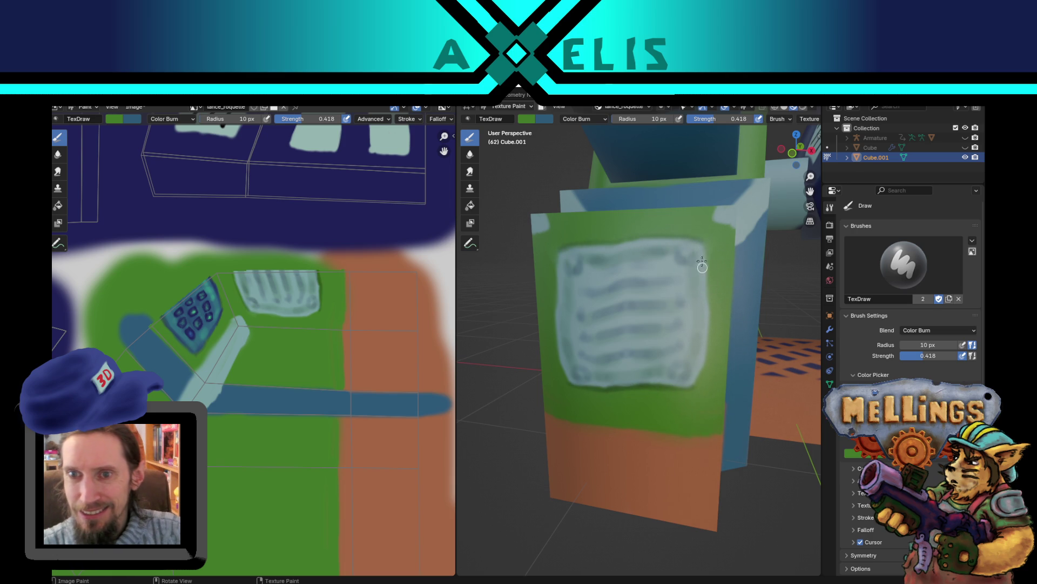
mouse_move(710, 283)
left_mouse_down()
mouse_move(703, 374)
mouse_move(698, 325)
left_mouse_up()
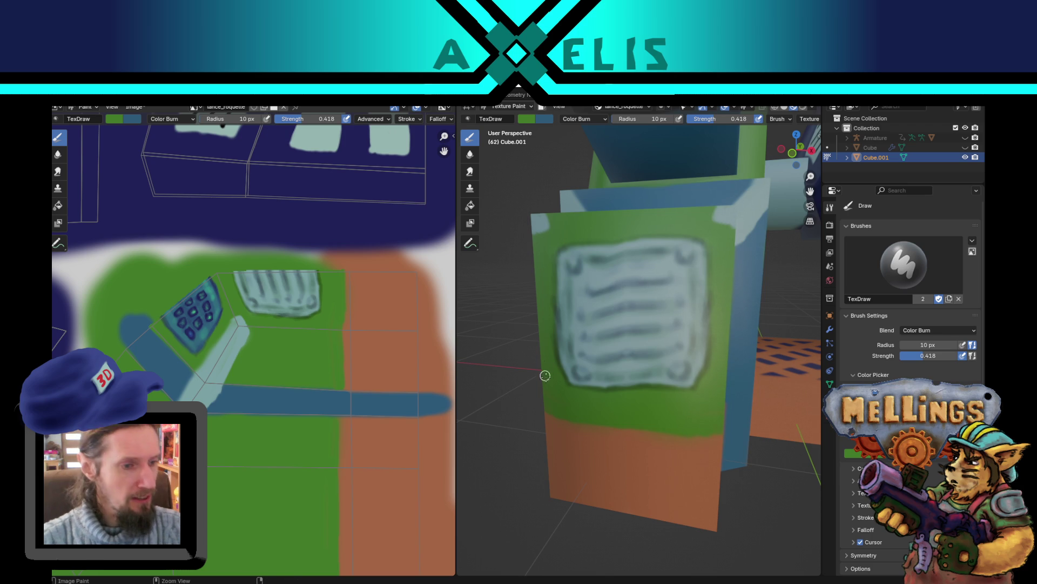
Step: Save the project as materiel.blend
key("ctrl+s")
left_click(583, 119)
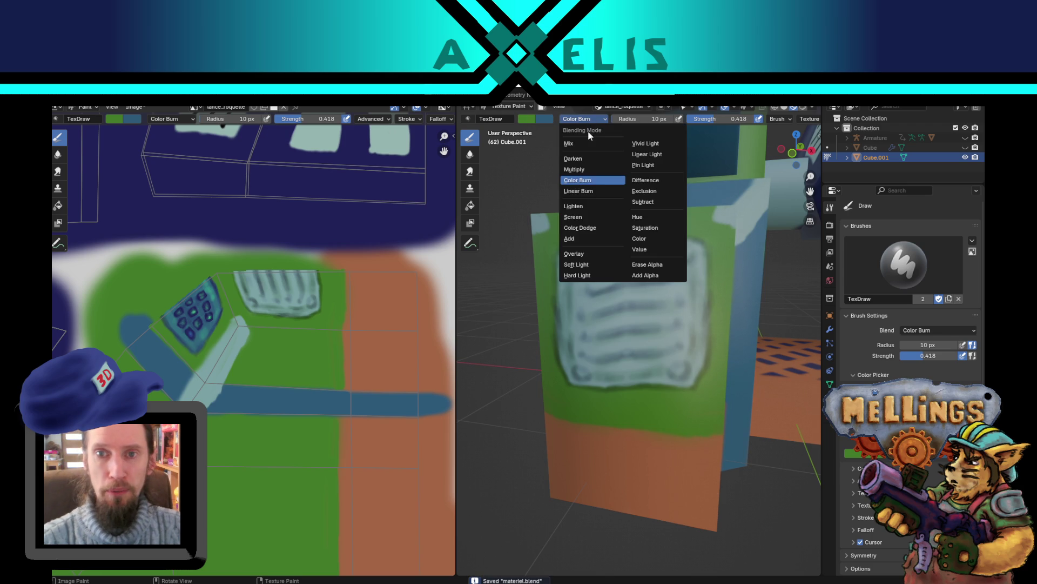
Step: Switch the brush to Color Dodge and paint groove and rivet highlights at 19, 6, then 14 px
left_click(596, 228)
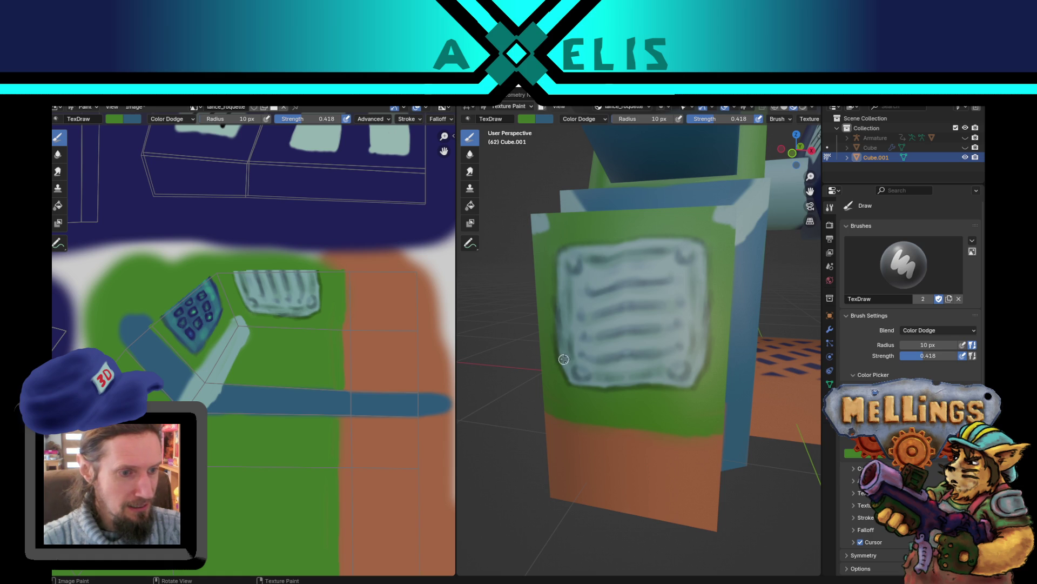
key("f")
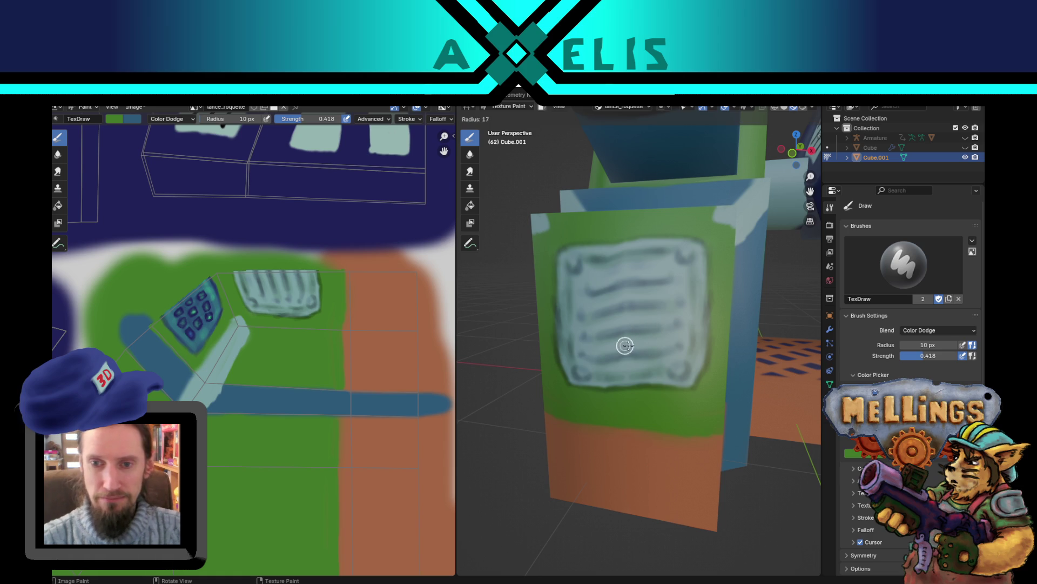
left_click(622, 346)
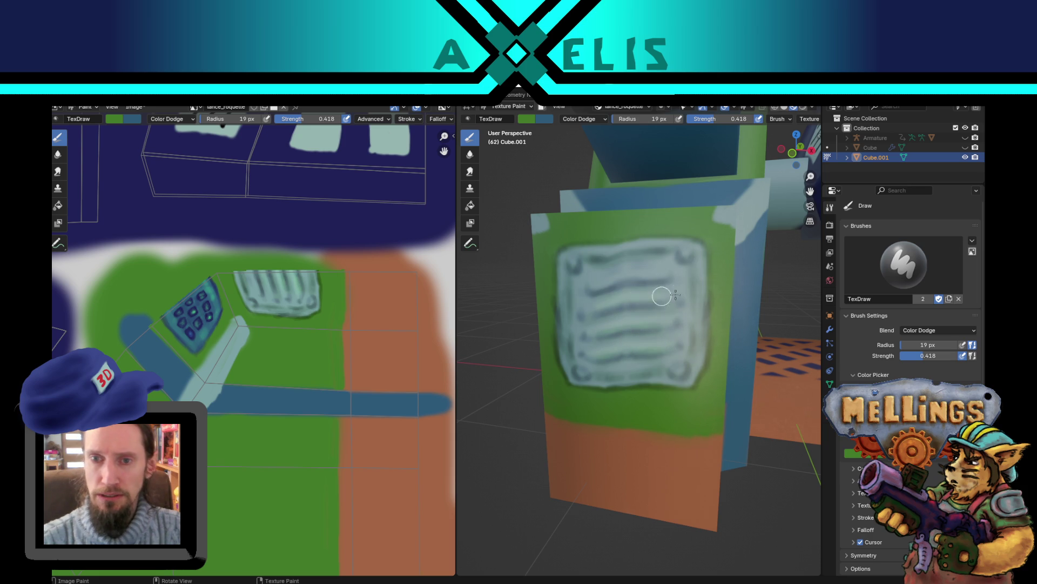
key("f")
left_click(671, 265)
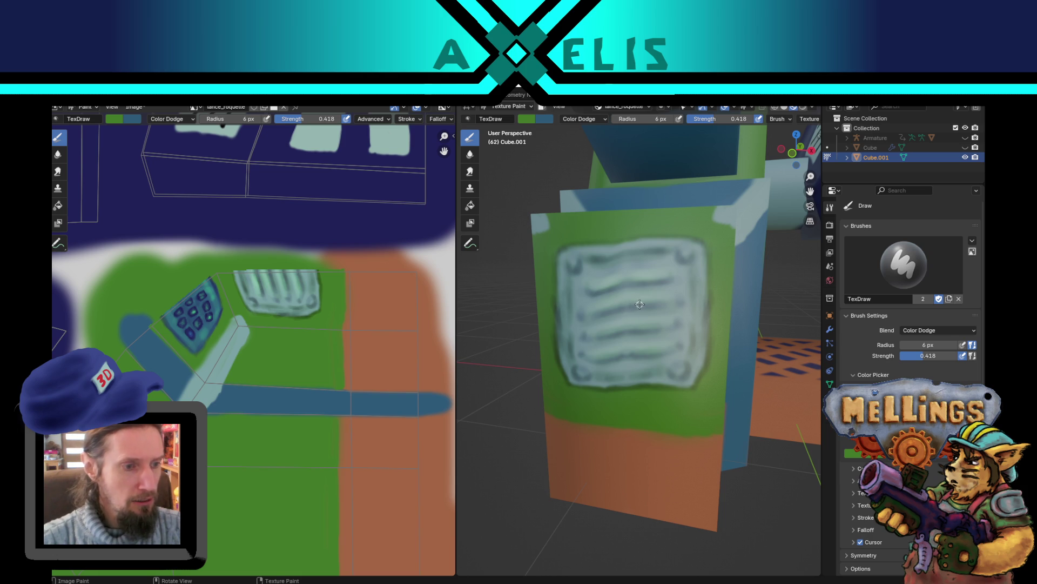
key("f")
left_click(716, 240)
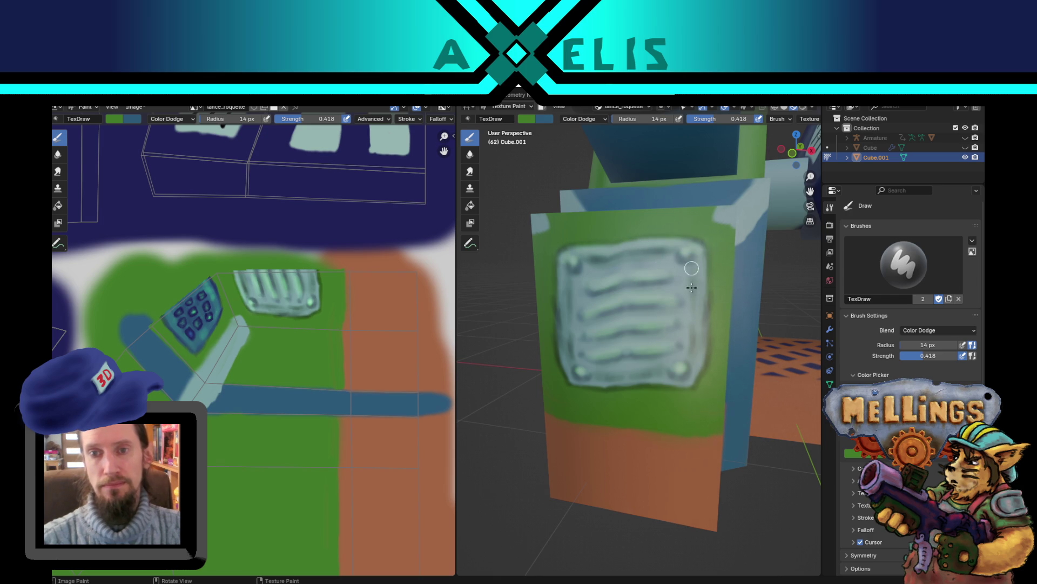
Step: Save the painted texture as lance_roquette.png
scroll(625, 439, "down", 6)
middle_click_drag(624, 440, 600, 432)
key("alt+s")
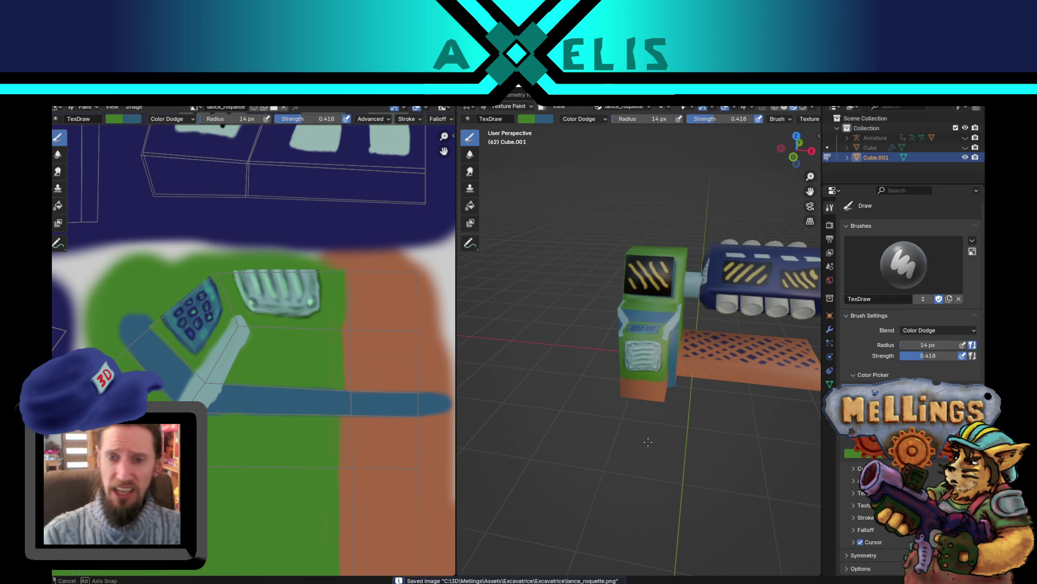
Step: Zoom and orbit around the whole mech to review the painted result
scroll(649, 410, "up", 4)
scroll(649, 407, "up", 2)
scroll(650, 407, "down", 4)
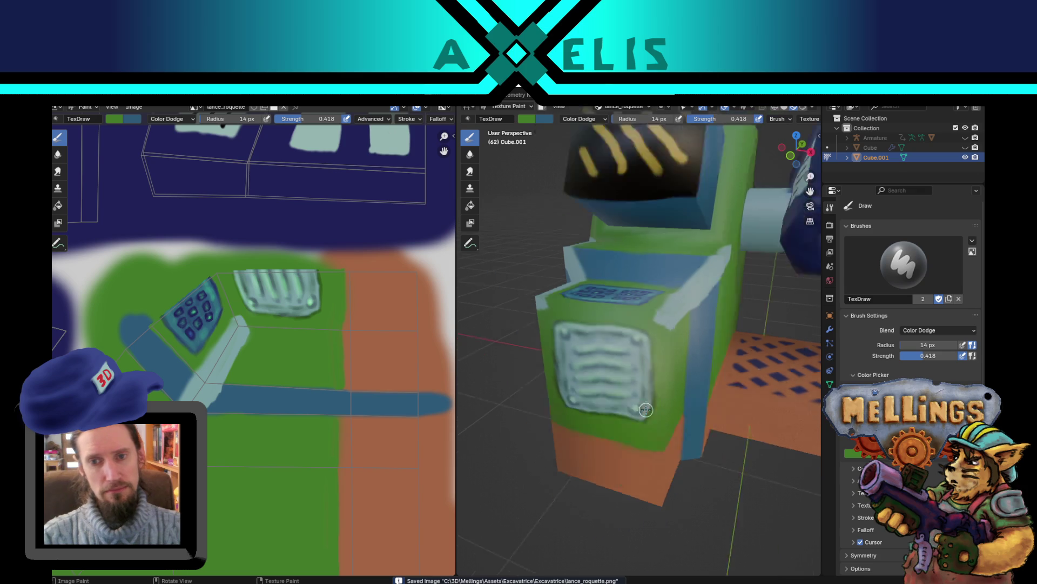
middle_click_drag(650, 407, 665, 406)
scroll(665, 408, "down", 3)
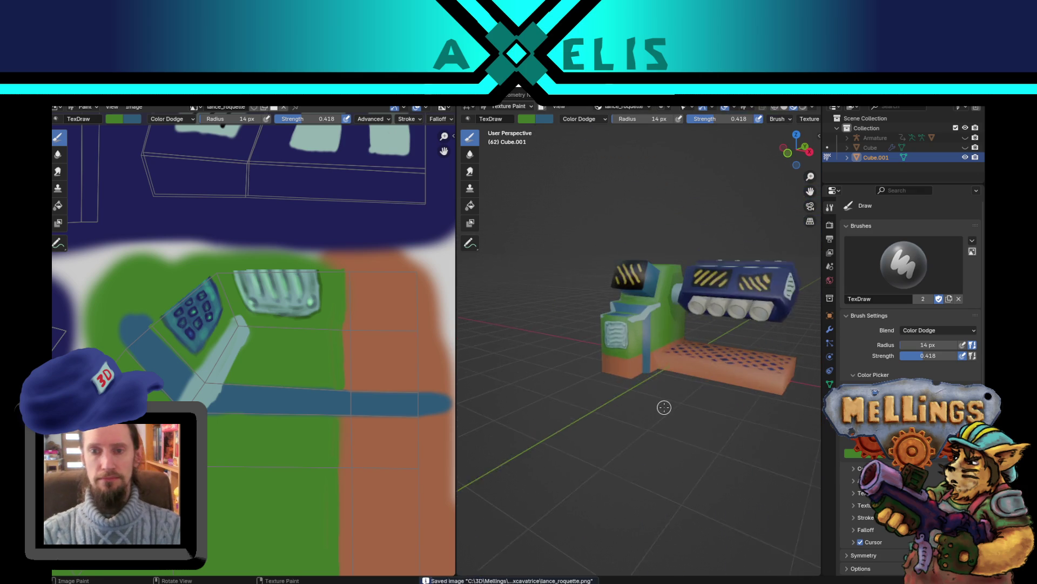
scroll(668, 407, "up", 3)
scroll(671, 407, "up", 2)
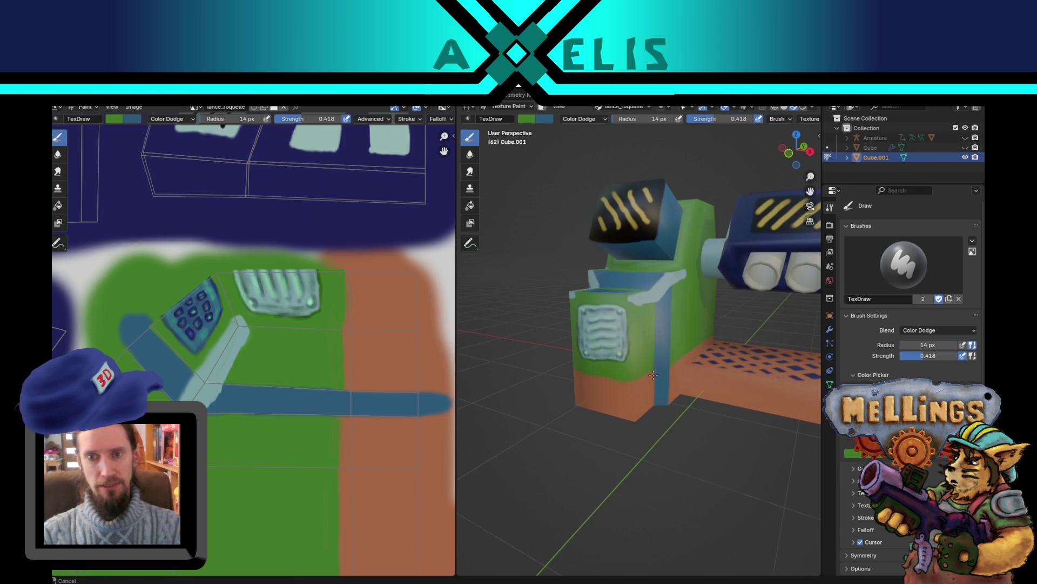
mouse_move(667, 401)
middle_mouse_down()
mouse_move(643, 396)
mouse_move(643, 374)
mouse_move(651, 381)
mouse_move(636, 374)
middle_mouse_up()
scroll(637, 367, "down", 2)
scroll(651, 381, "up", 5)
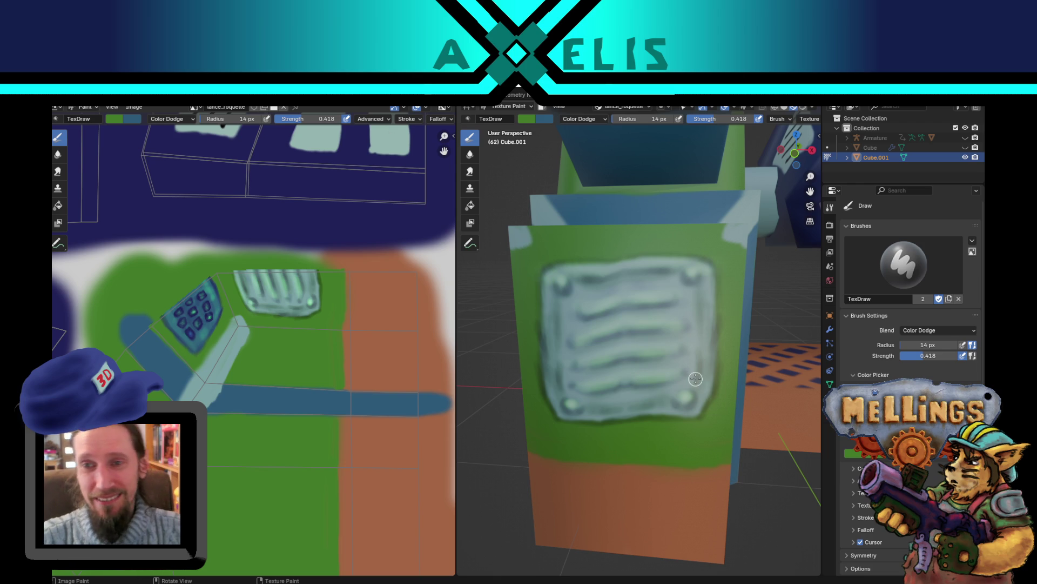
Step: Swap colours, set the blend to Color Burn, and darken the pale trim bar with a stroke
mouse_move(695, 379)
middle_mouse_down()
mouse_move(646, 390)
mouse_move(625, 380)
mouse_move(628, 404)
middle_mouse_up()
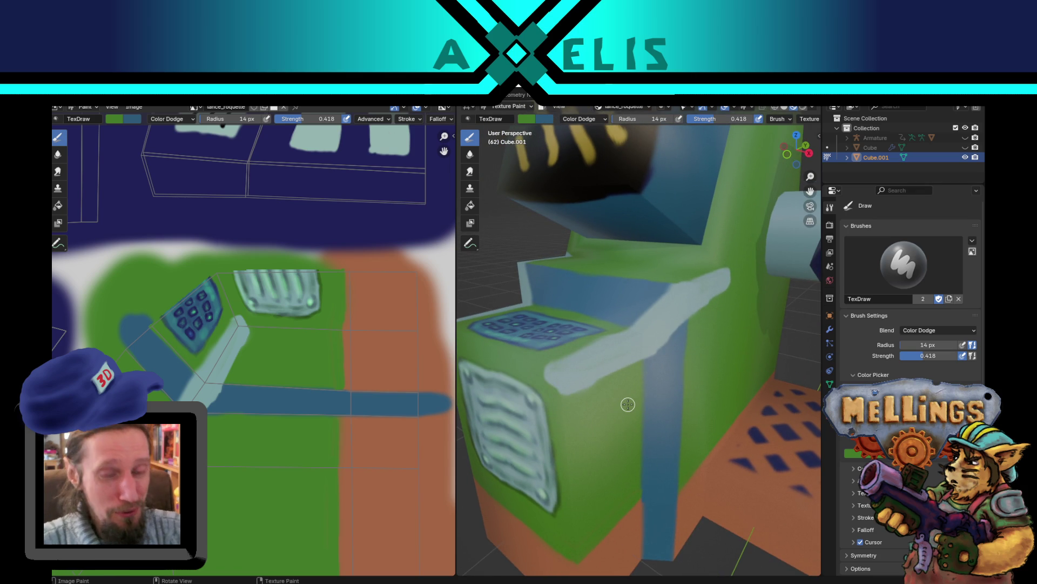
key("x")
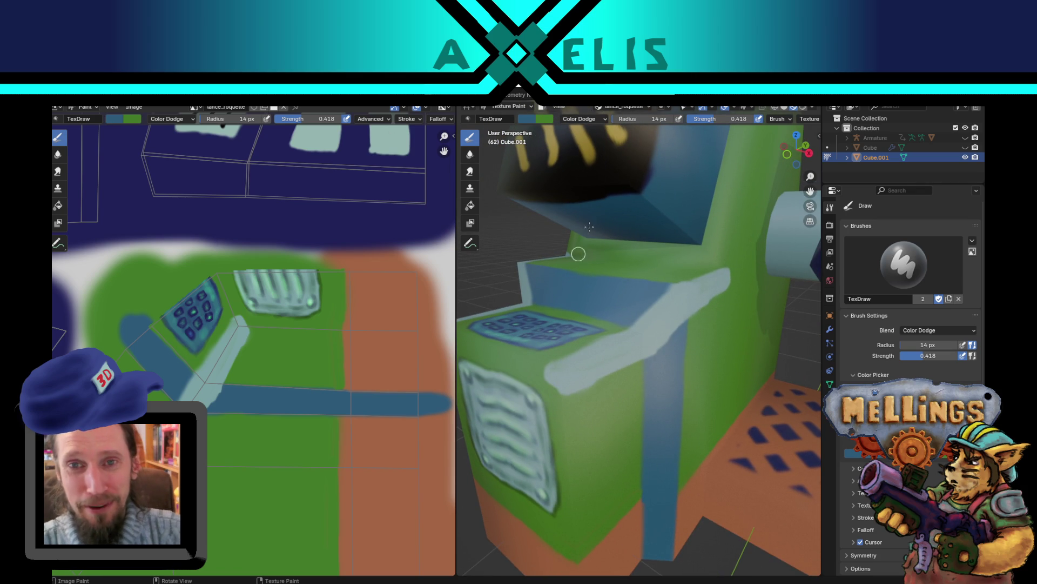
left_click(591, 117)
left_click(594, 181)
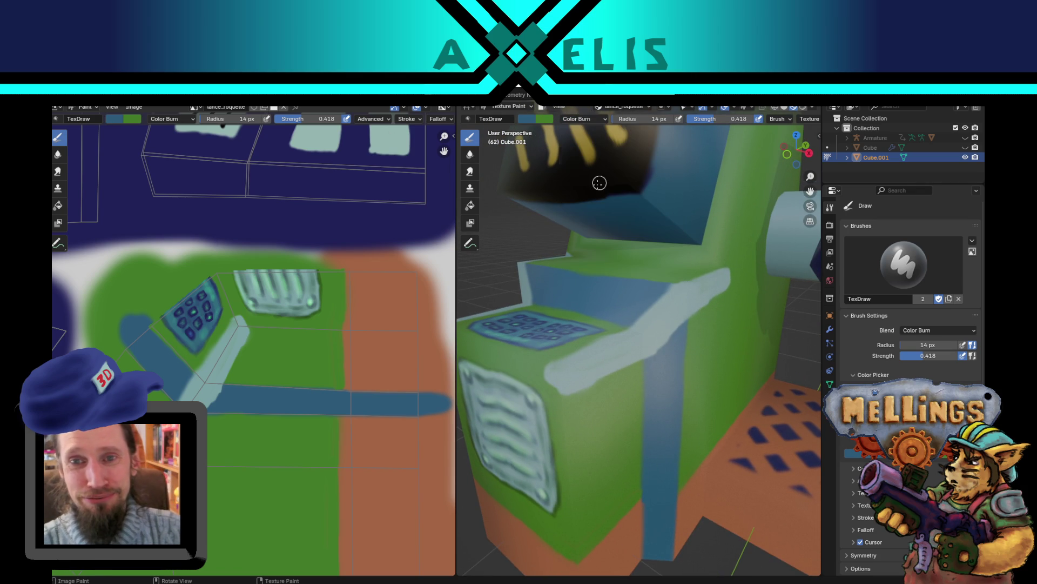
mouse_move(547, 383)
left_mouse_down()
mouse_move(591, 384)
mouse_move(661, 350)
left_mouse_up()
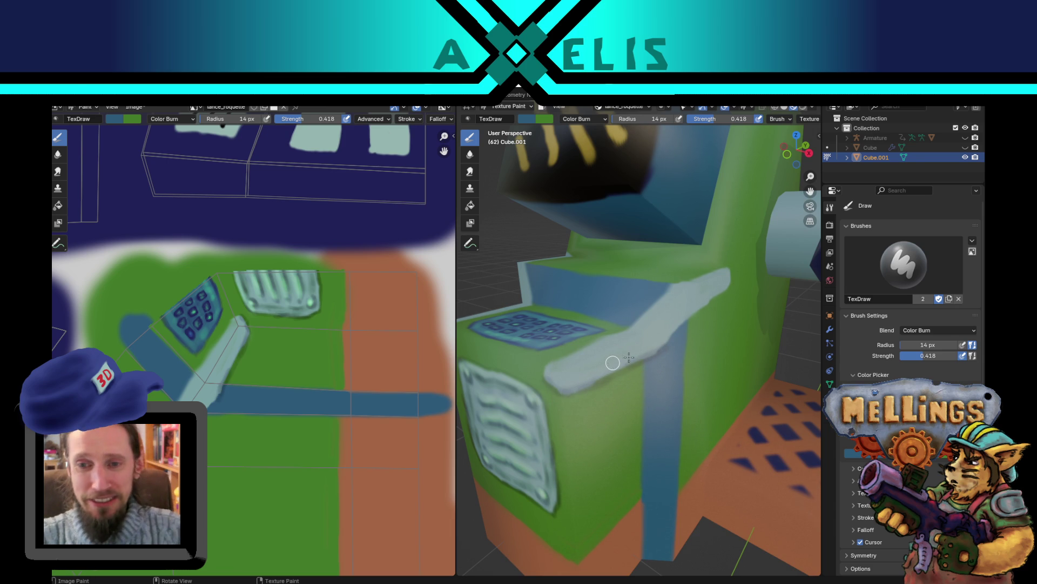
mouse_move(629, 357)
middle_mouse_down()
mouse_move(645, 415)
mouse_move(660, 363)
mouse_move(657, 387)
mouse_move(639, 377)
mouse_move(652, 456)
middle_mouse_up()
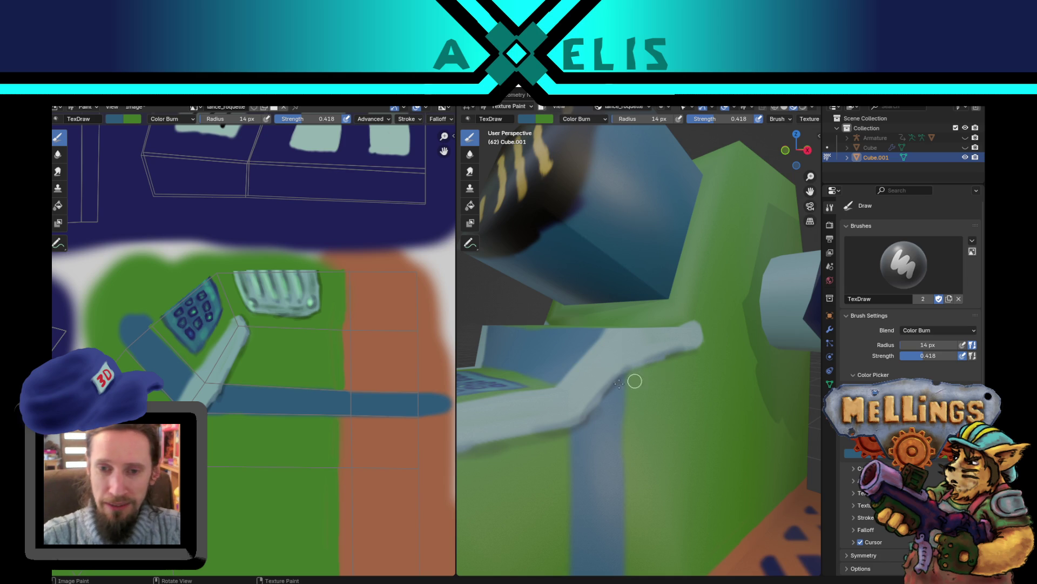
mouse_move(619, 383)
middle_mouse_down()
mouse_move(697, 394)
mouse_move(623, 398)
middle_mouse_up()
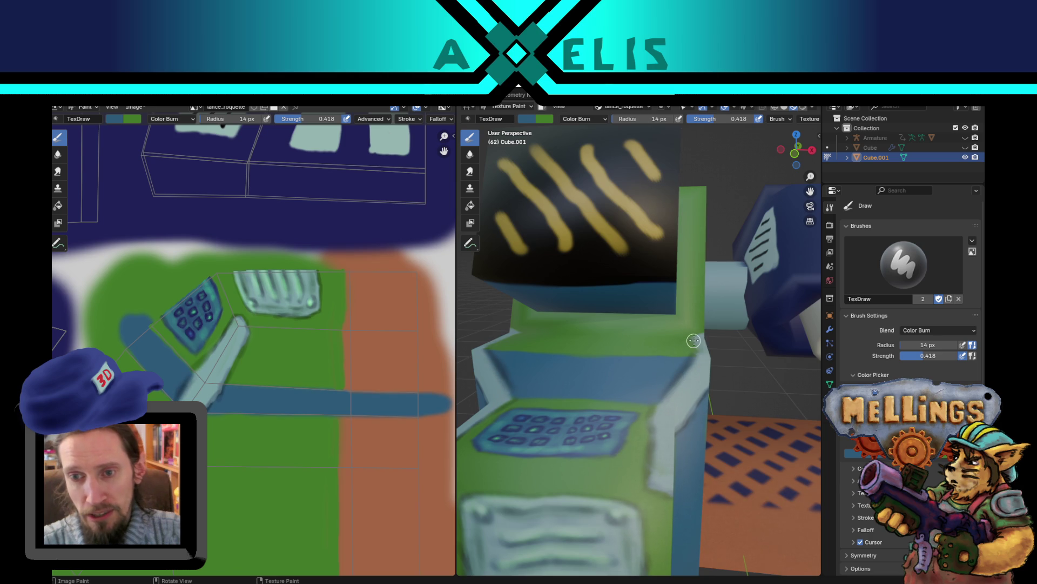
Step: Burn-darken the trim bar's upper tip, then dodge-brighten its middle with Color Dodge
mouse_move(700, 330)
middle_mouse_down()
mouse_move(520, 403)
mouse_move(606, 331)
mouse_move(605, 286)
mouse_move(624, 282)
mouse_move(615, 310)
middle_mouse_up()
scroll(607, 319, "up", 2)
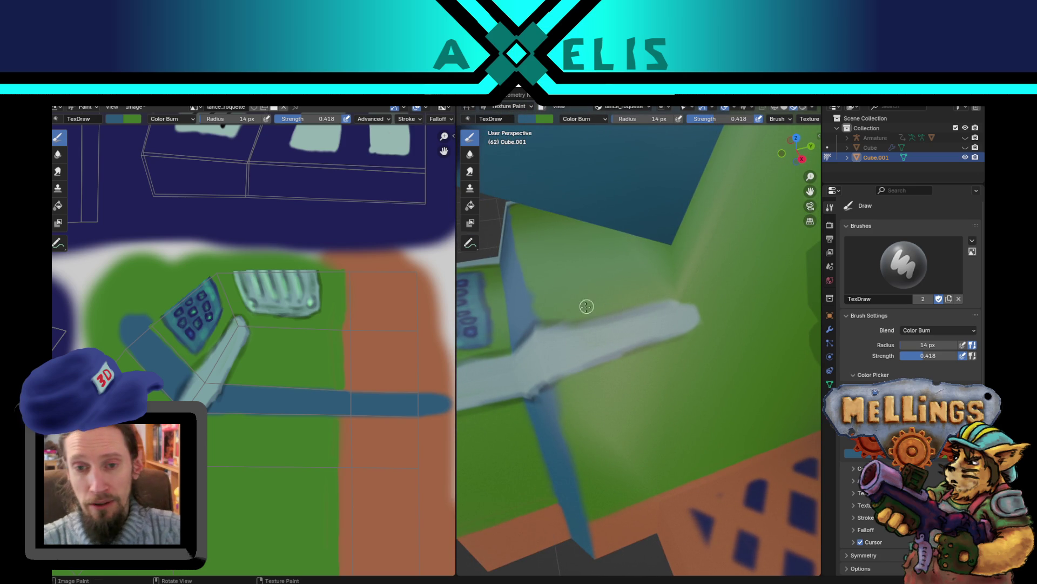
mouse_move(669, 300)
left_mouse_down()
mouse_move(699, 316)
mouse_move(686, 335)
left_mouse_up()
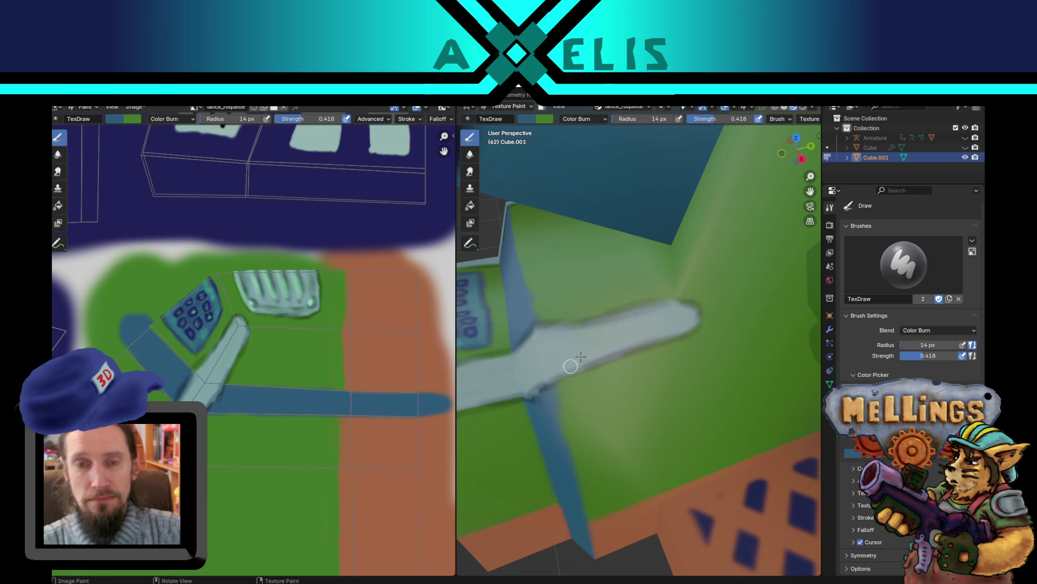
left_click(602, 119)
left_click(581, 227)
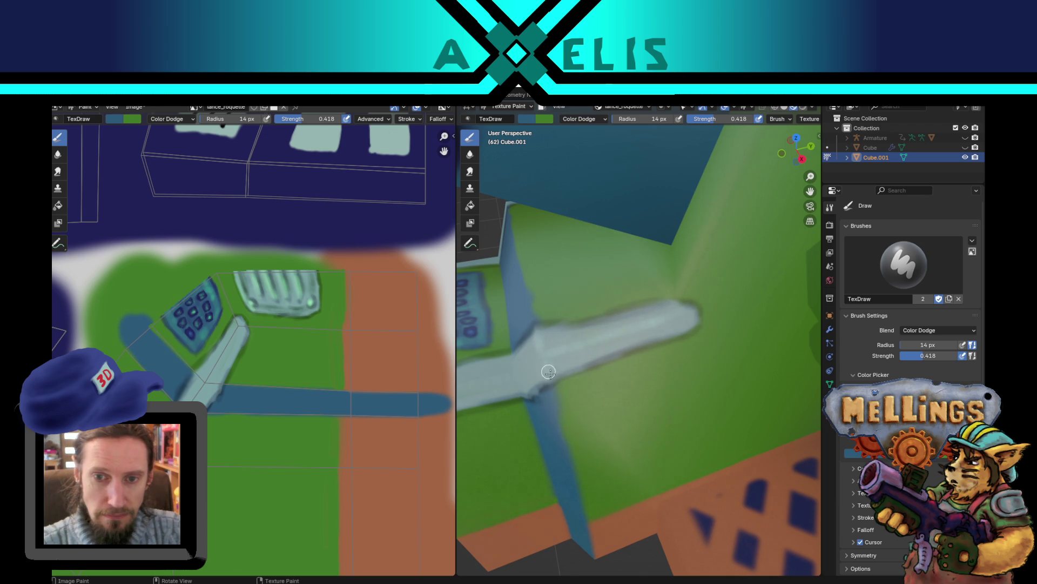
mouse_move(658, 344)
middle_mouse_down()
mouse_move(689, 324)
mouse_move(682, 328)
middle_mouse_up()
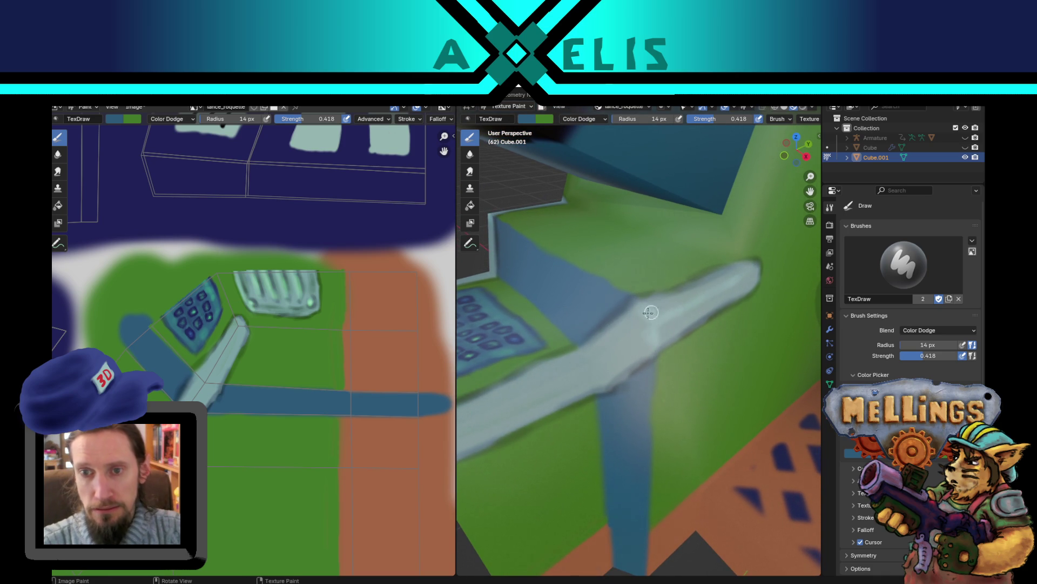
left_click_drag(642, 328, 621, 340)
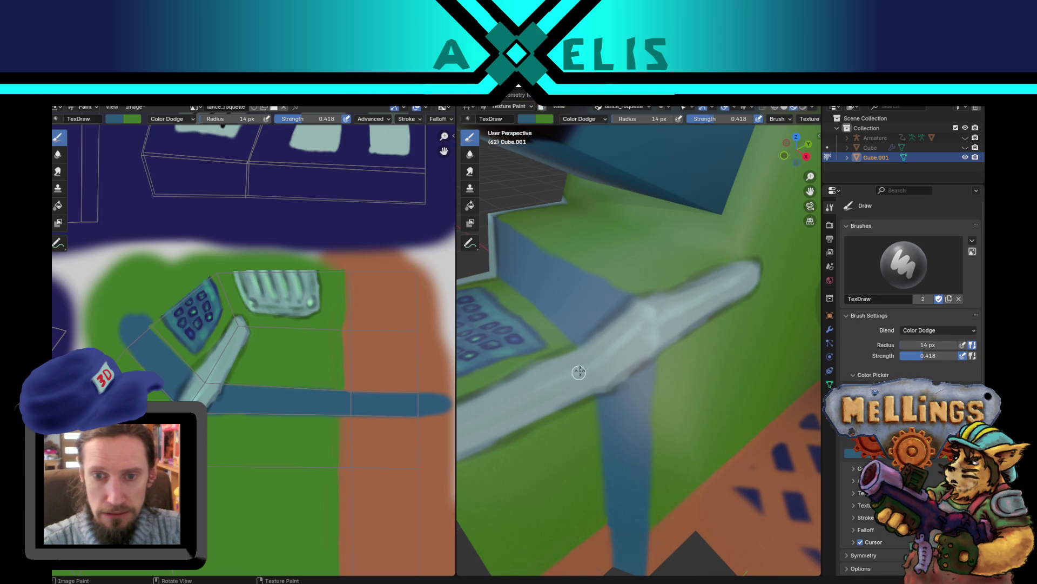
Step: Return to Color Burn at 24 px radius and burn shading along the bar's length and centre
left_click(583, 119)
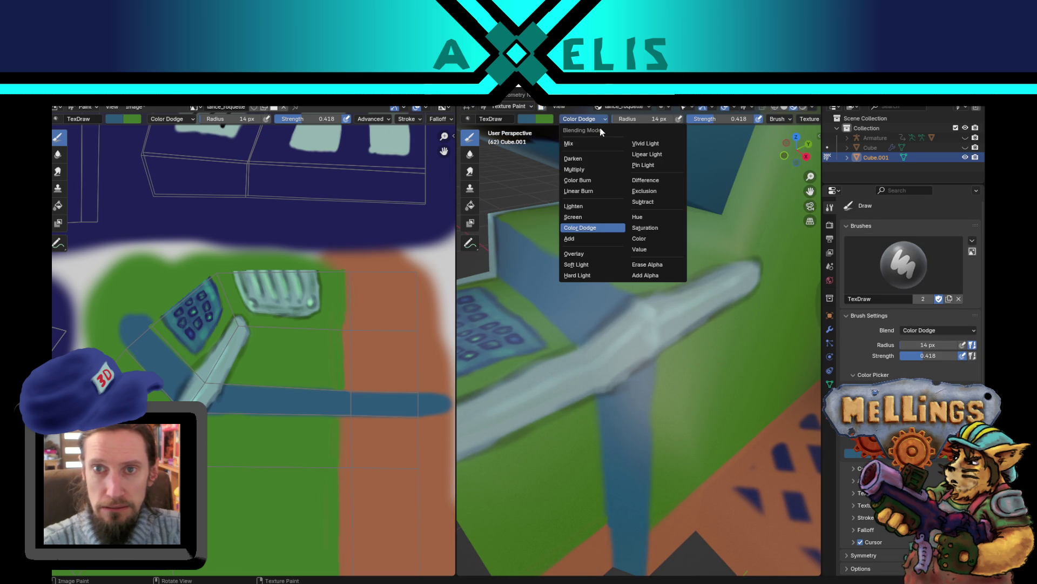
left_click(578, 180)
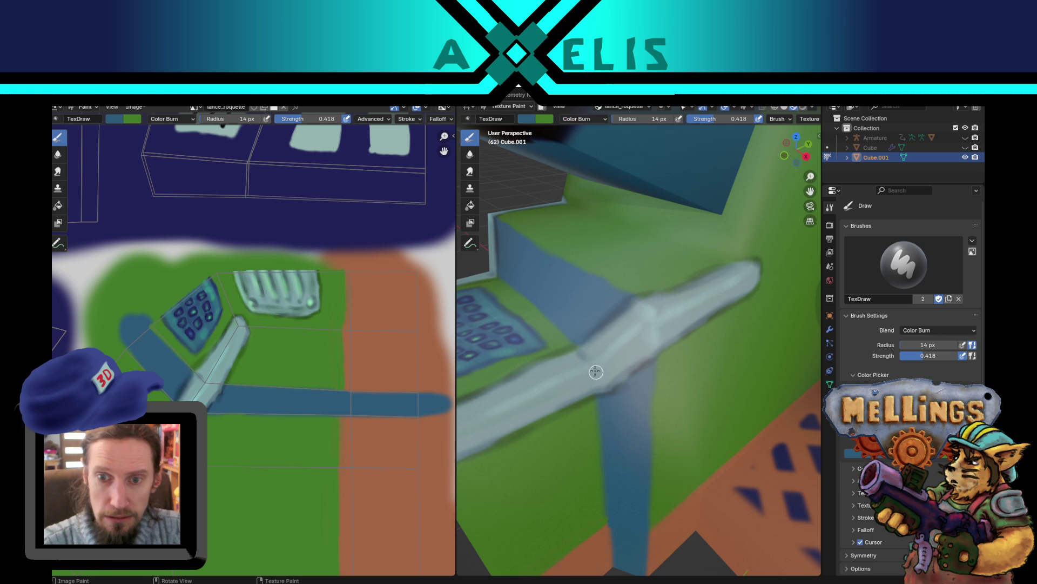
key("x")
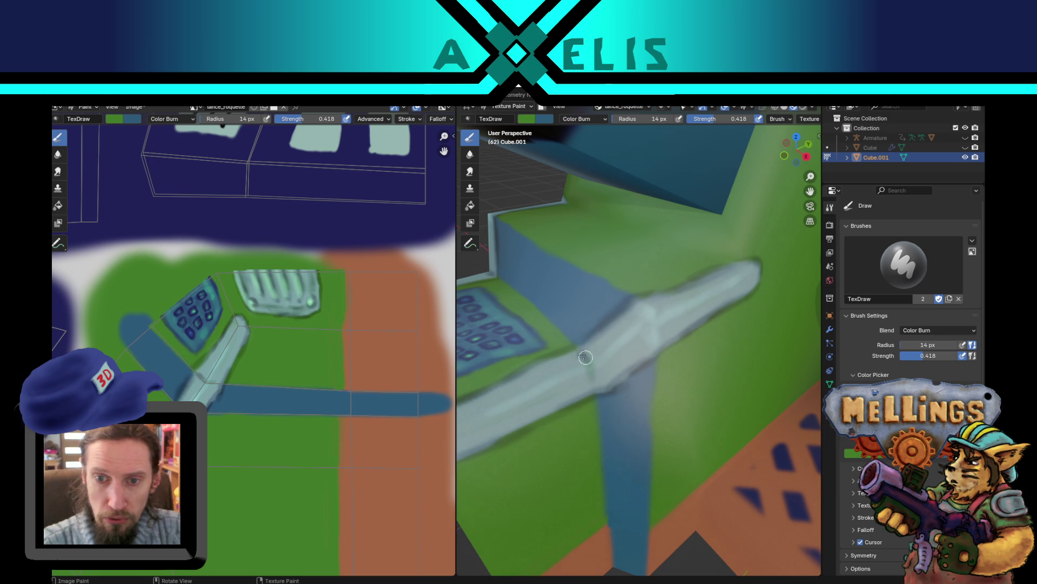
key("f")
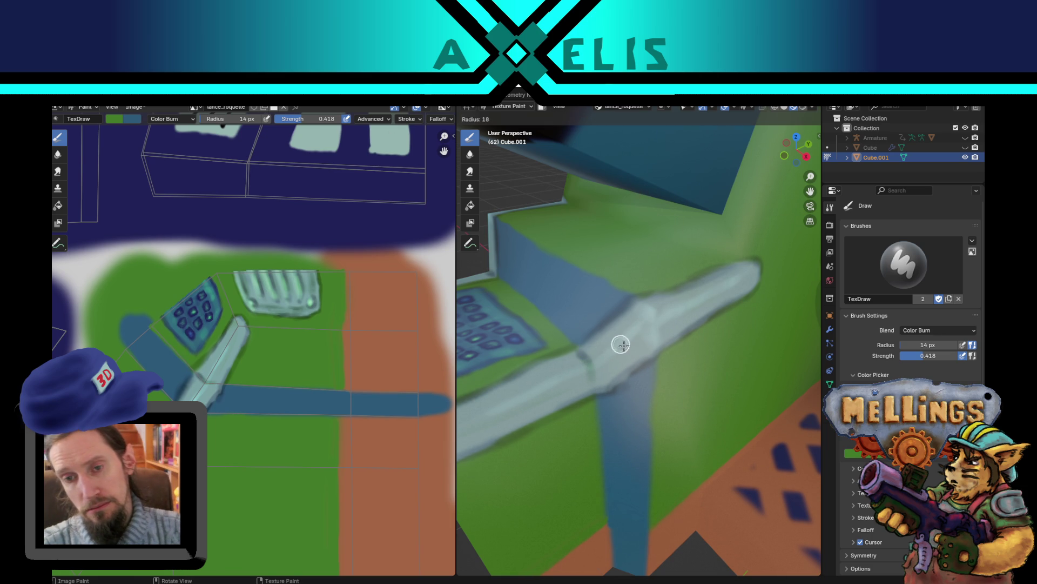
left_click(625, 351)
mouse_move(632, 354)
left_mouse_down()
mouse_move(736, 284)
mouse_move(657, 341)
mouse_move(736, 274)
left_mouse_up()
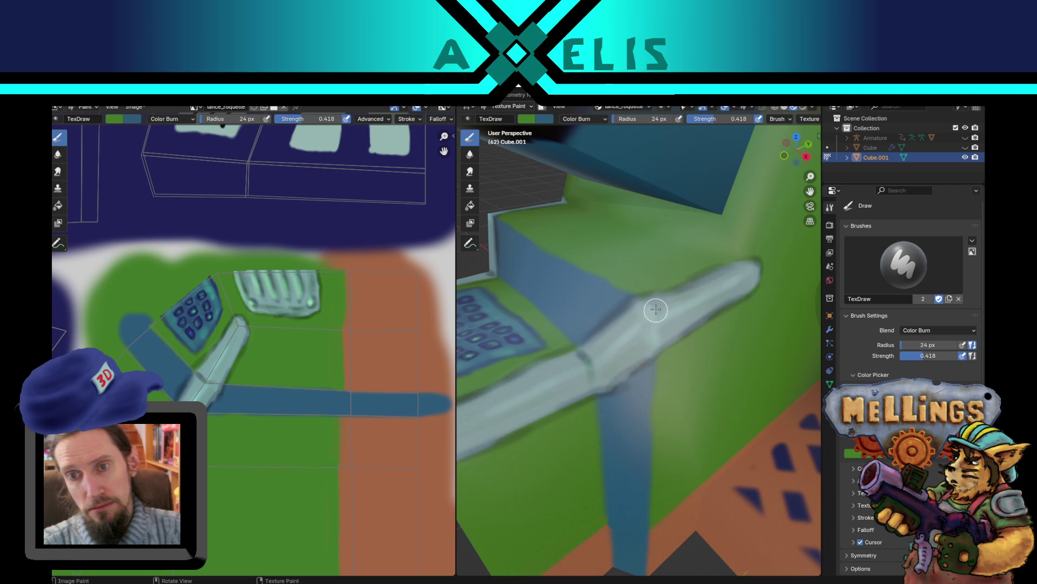
key("x")
mouse_move(586, 349)
left_mouse_down()
mouse_move(660, 297)
mouse_move(741, 274)
mouse_move(655, 333)
left_mouse_up()
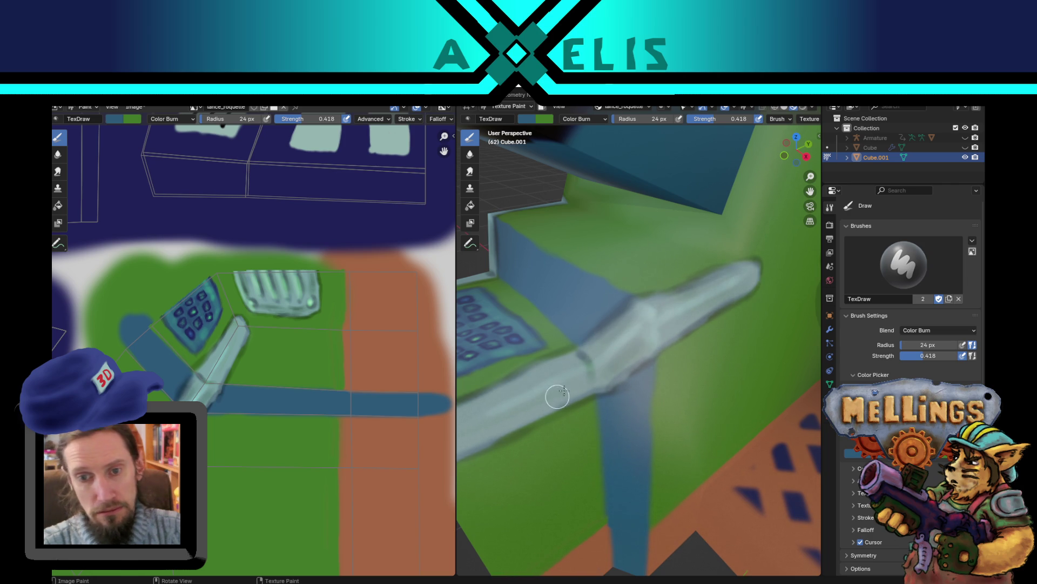
Step: Darken the lower edge of the trim bar
mouse_move(564, 370)
middle_mouse_down()
mouse_move(651, 347)
mouse_move(657, 336)
mouse_move(611, 381)
middle_mouse_up()
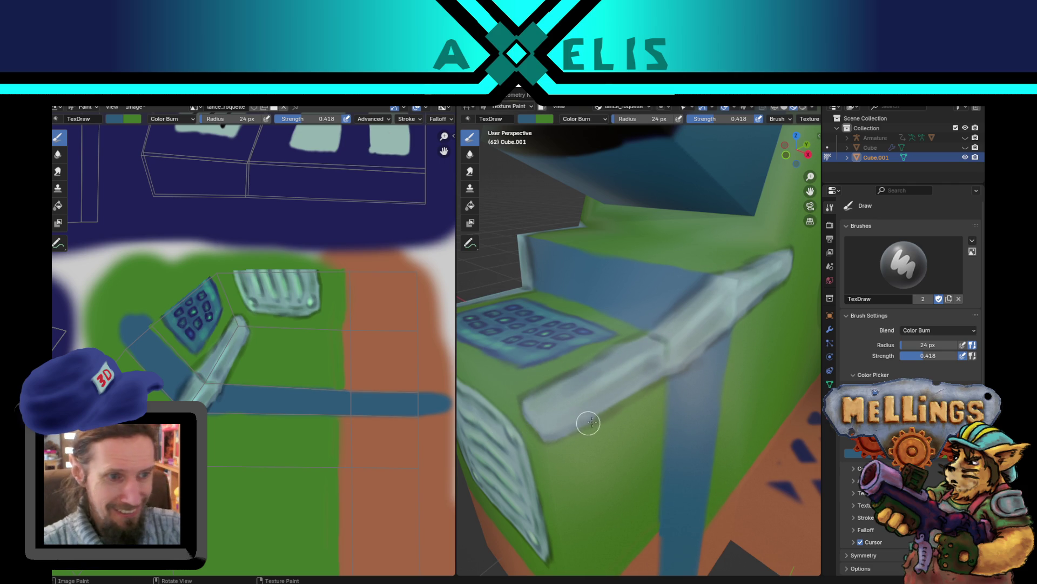
left_click_drag(530, 427, 578, 404)
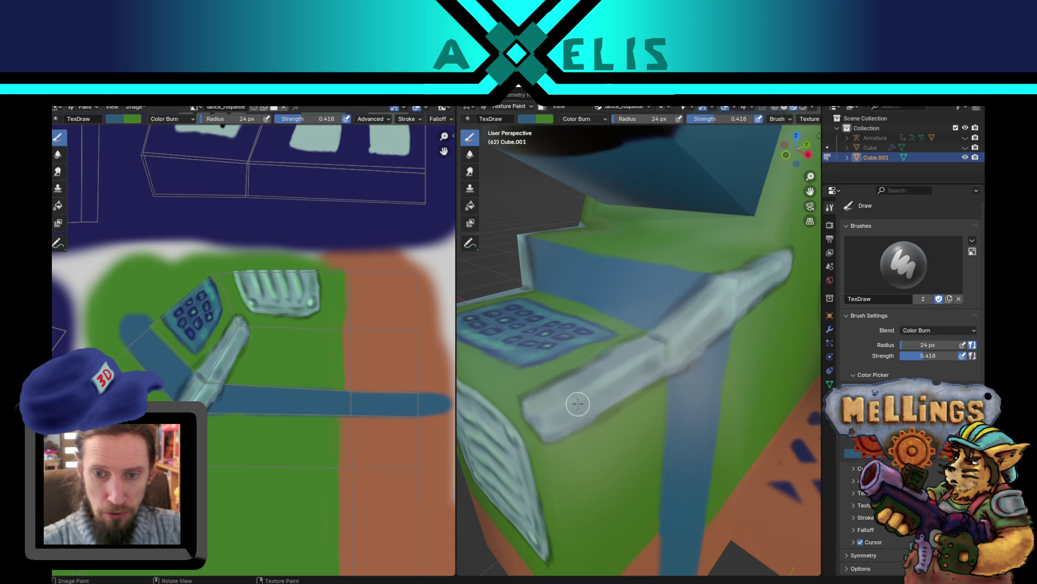
left_click(584, 119)
Step: Switch to Color Dodge and brighten the bar's front with a 20 px, then 18 px brush
left_click(586, 223)
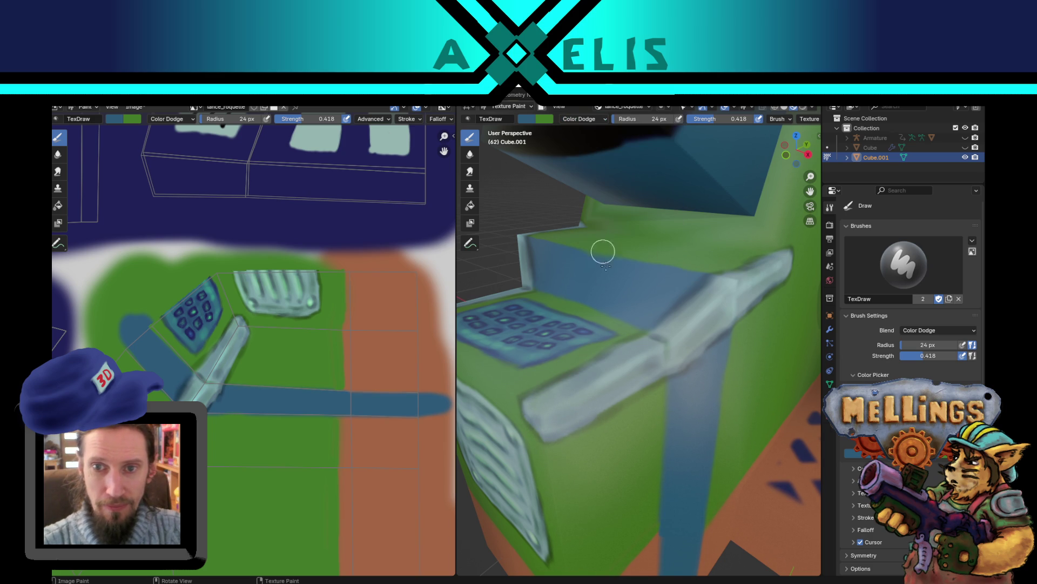
key("bracketleft")
key("bracketleft")
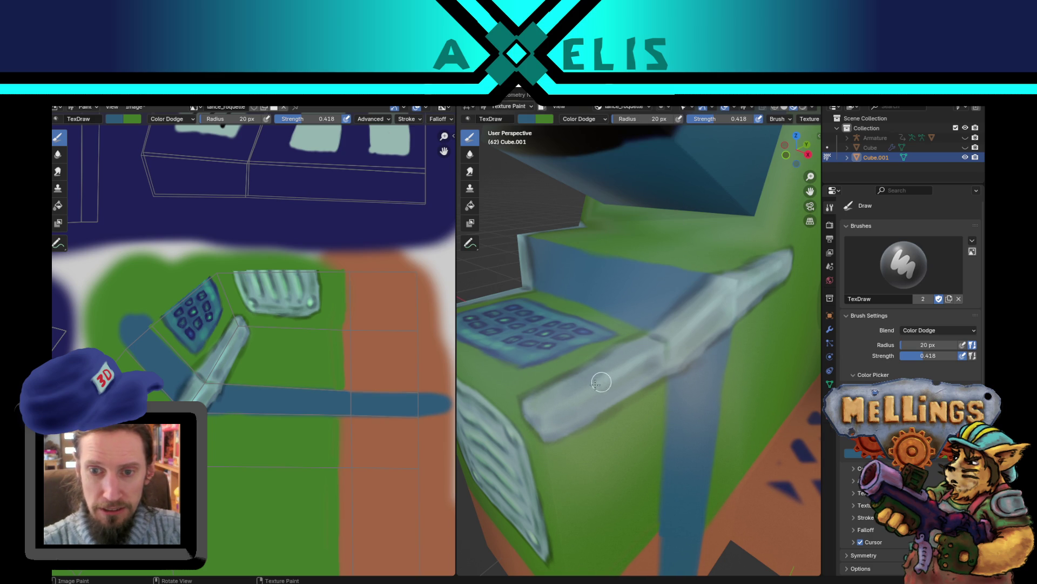
mouse_move(601, 382)
left_mouse_down()
mouse_move(535, 406)
mouse_move(546, 425)
mouse_move(546, 410)
mouse_move(597, 389)
left_mouse_up()
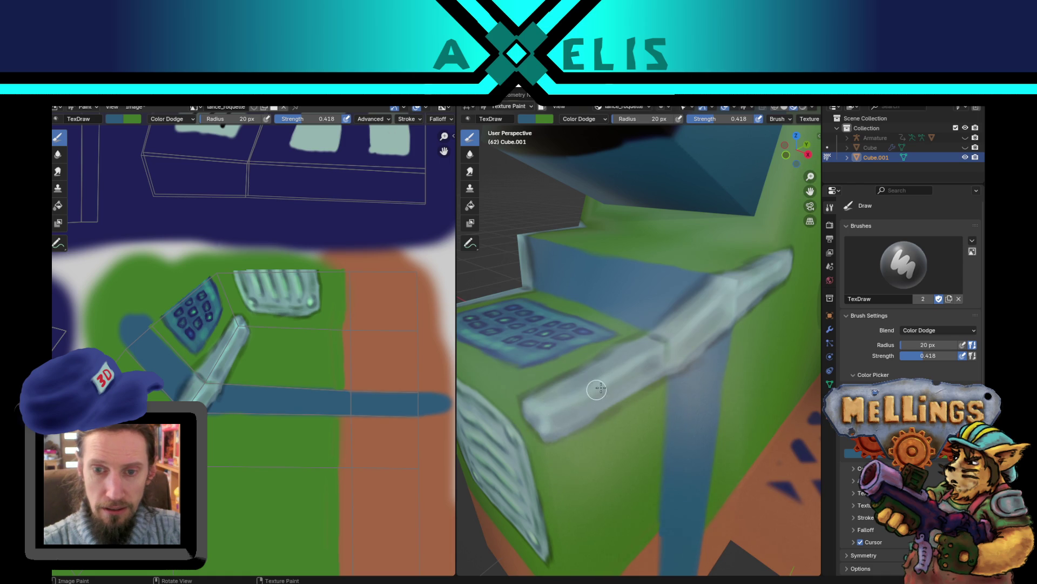
key("bracketleft")
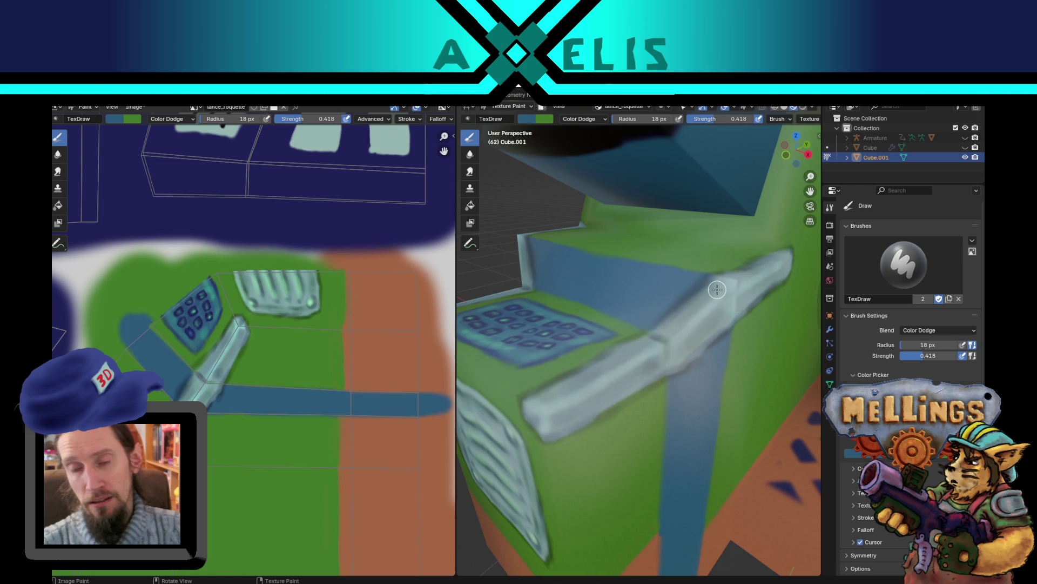
middle_click_drag(717, 290, 684, 335)
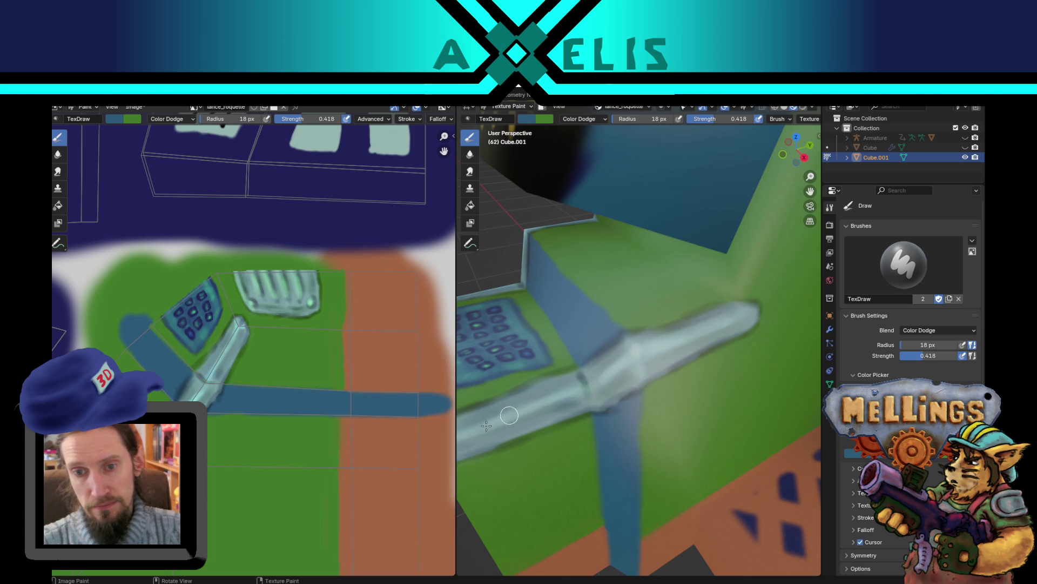
scroll(571, 303, "down", 6)
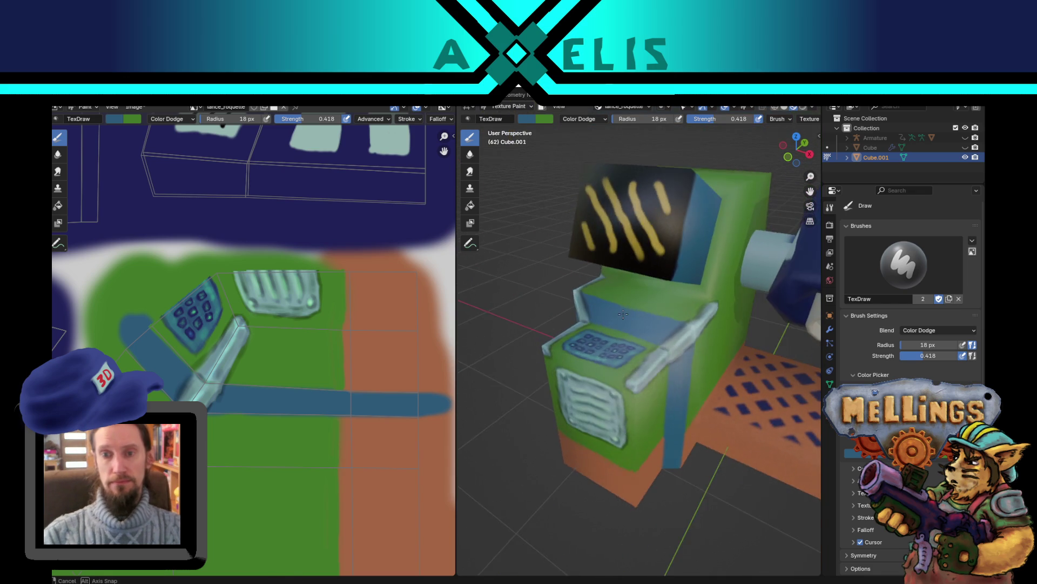
Step: Select the Smear brush with strength 0.570
scroll(657, 352, "up", 4)
middle_click_drag(697, 366, 683, 375)
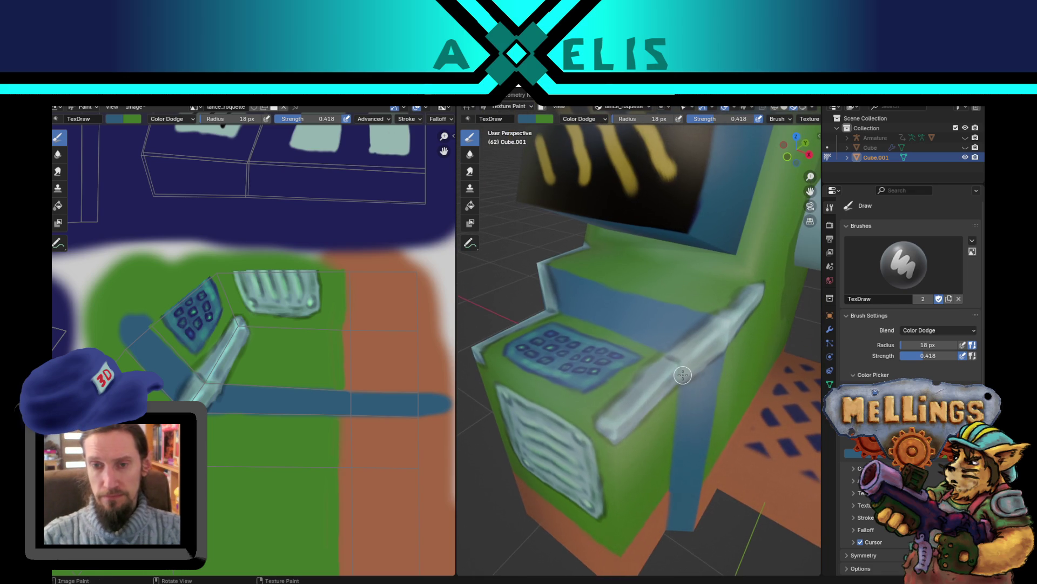
left_click(470, 171)
key("shift+f")
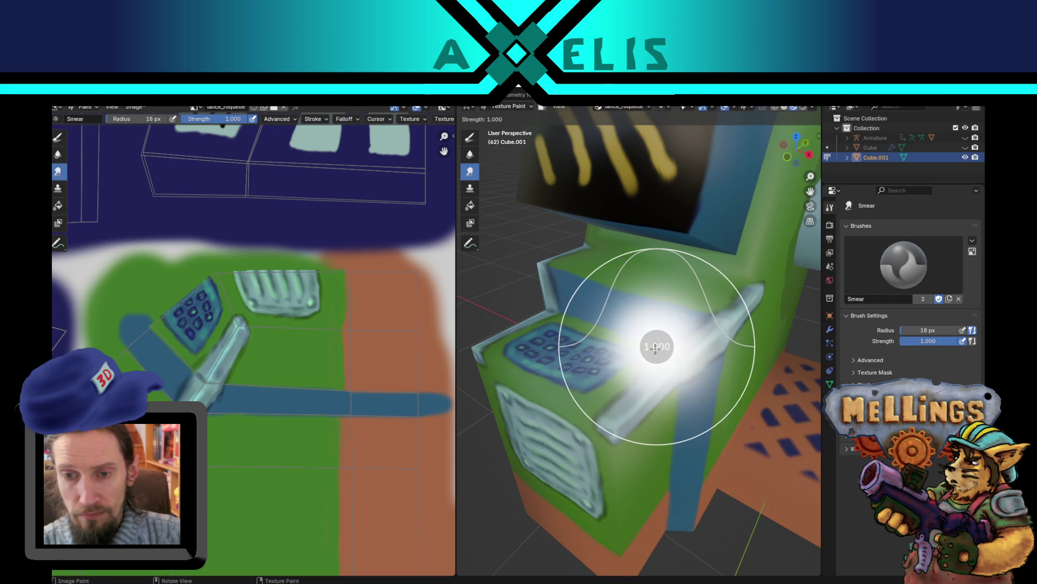
left_click(630, 352)
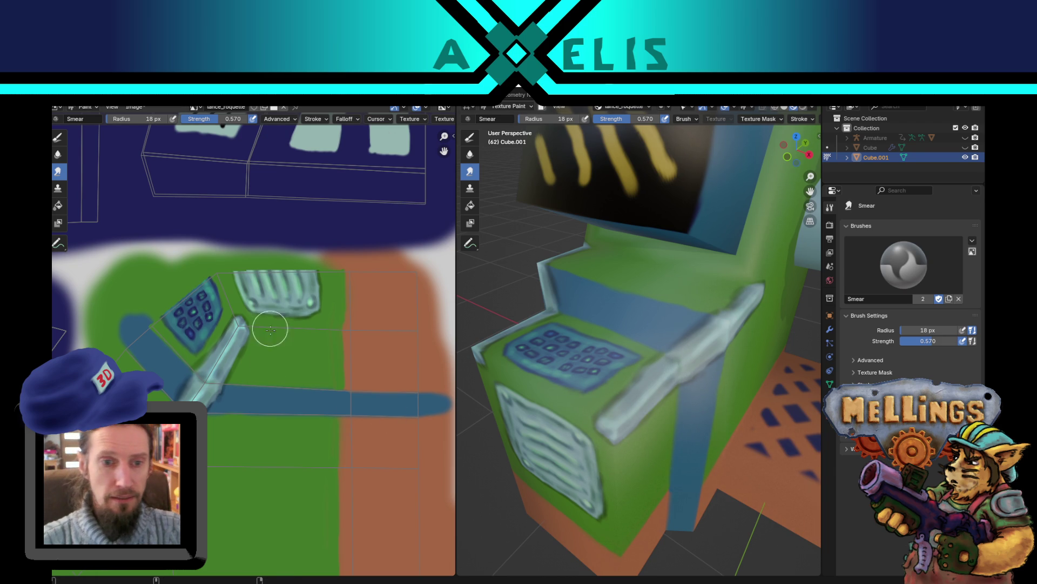
Step: Save the painted texture image and orbit around the machine
key("alt+s")
scroll(619, 424, "down", 4)
mouse_move(639, 412)
middle_mouse_down()
mouse_move(675, 397)
mouse_move(649, 427)
mouse_move(662, 408)
middle_mouse_up()
scroll(662, 408, "up", 2)
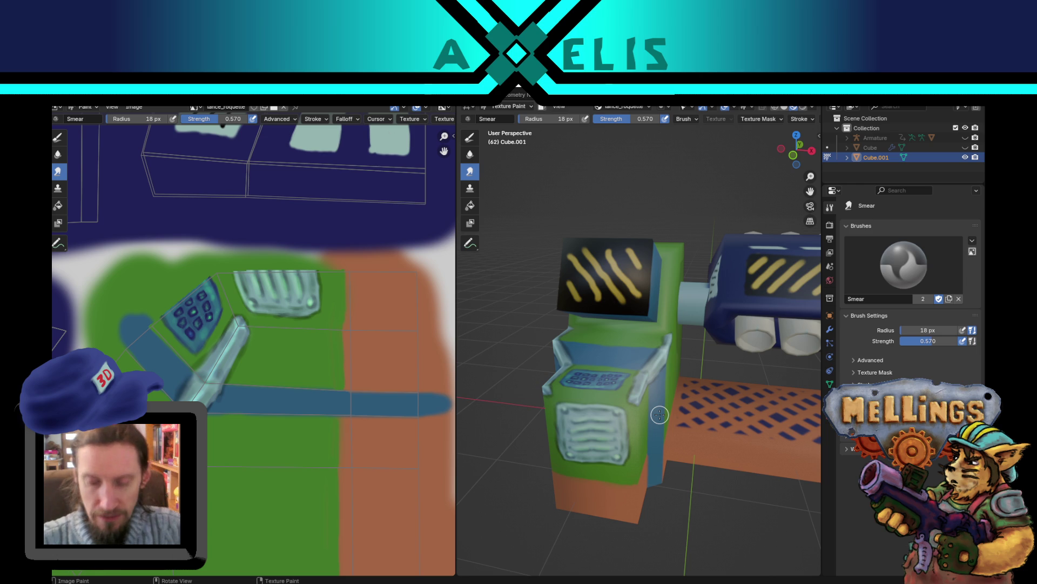
Step: Switch back to the Draw brush with Color Burn blending at an 11 px radius
scroll(616, 361, "up", 6)
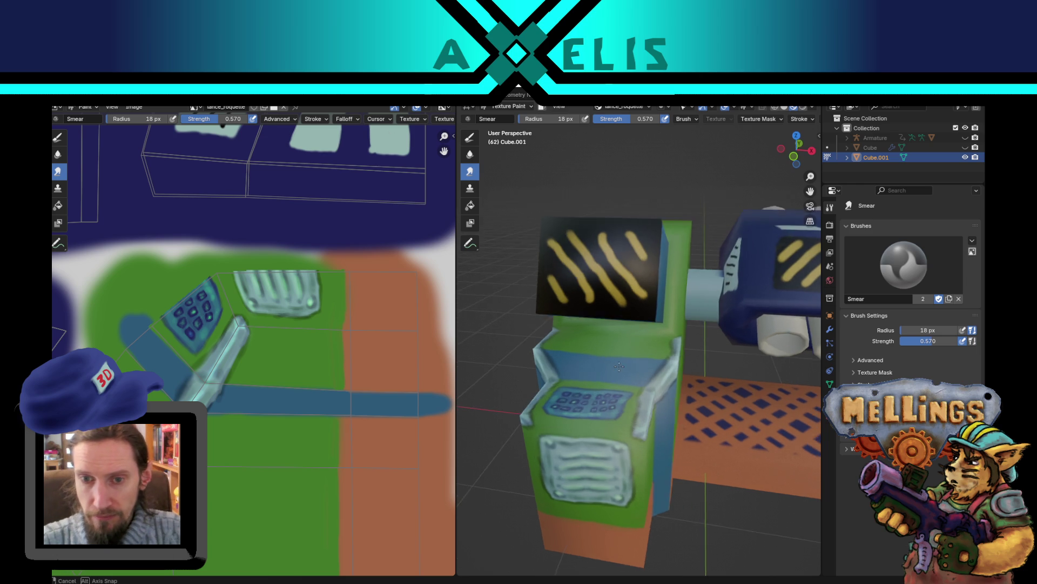
middle_click_drag(624, 372, 605, 391, "shift")
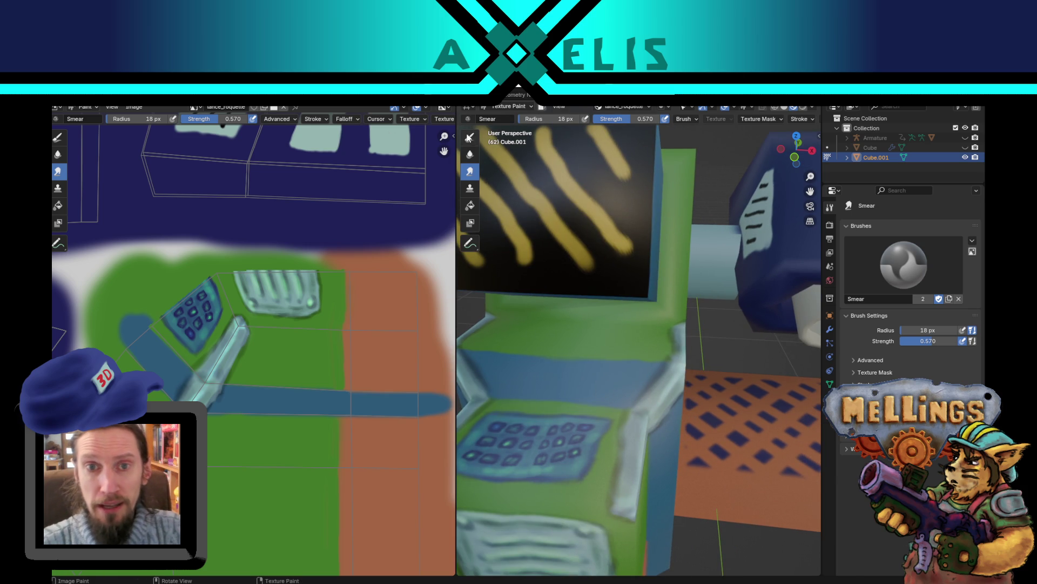
left_click(470, 136)
left_click(591, 118)
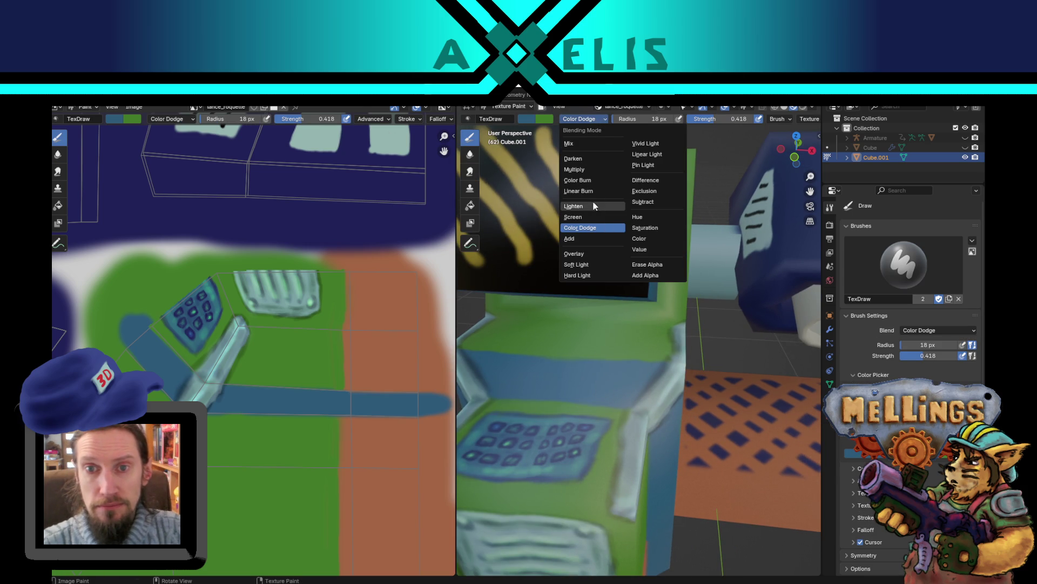
left_click(590, 180)
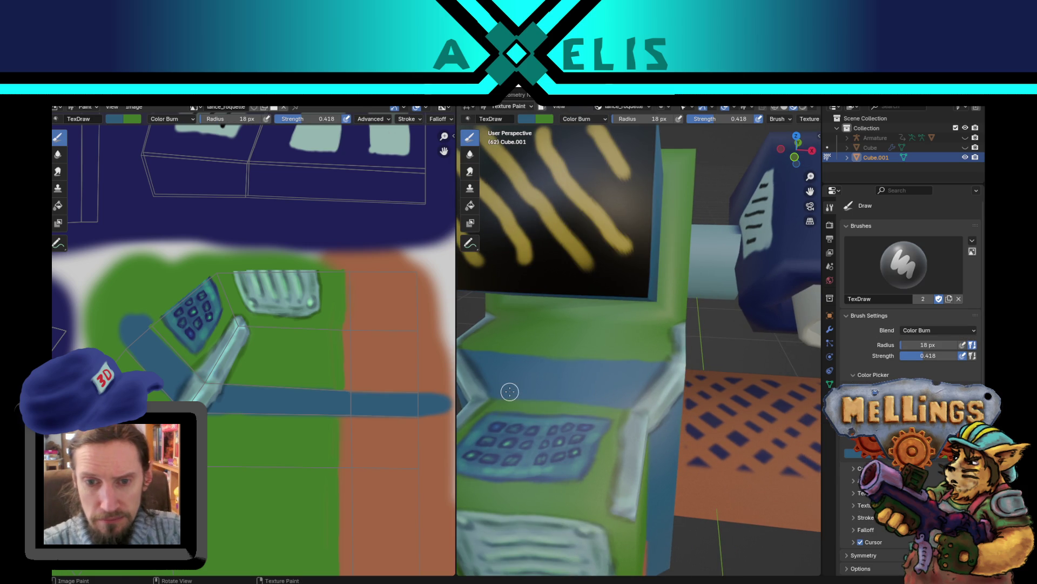
key("f")
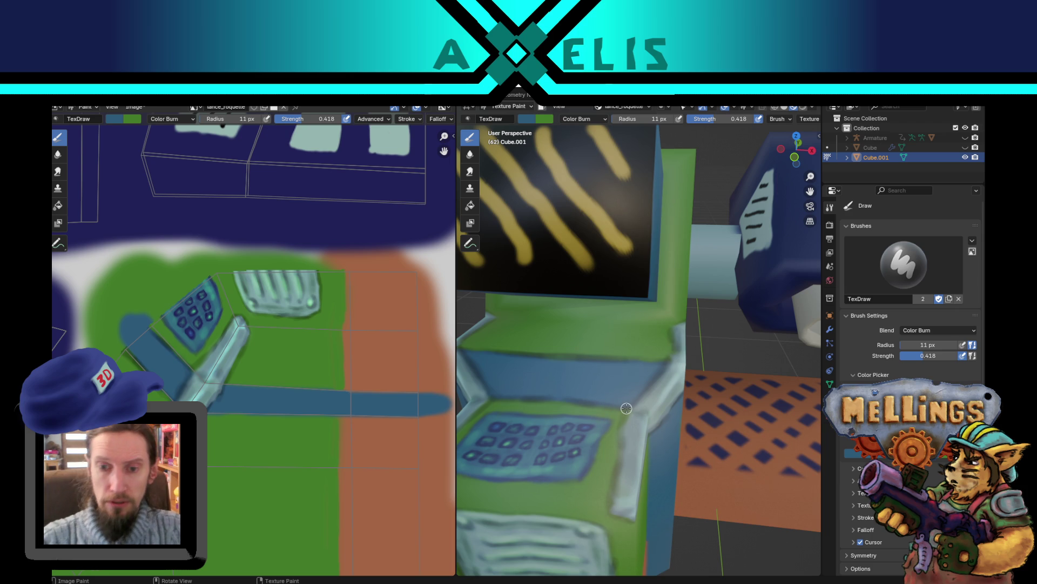
mouse_move(626, 408)
middle_mouse_down()
mouse_move(616, 417)
mouse_move(635, 299)
middle_mouse_up()
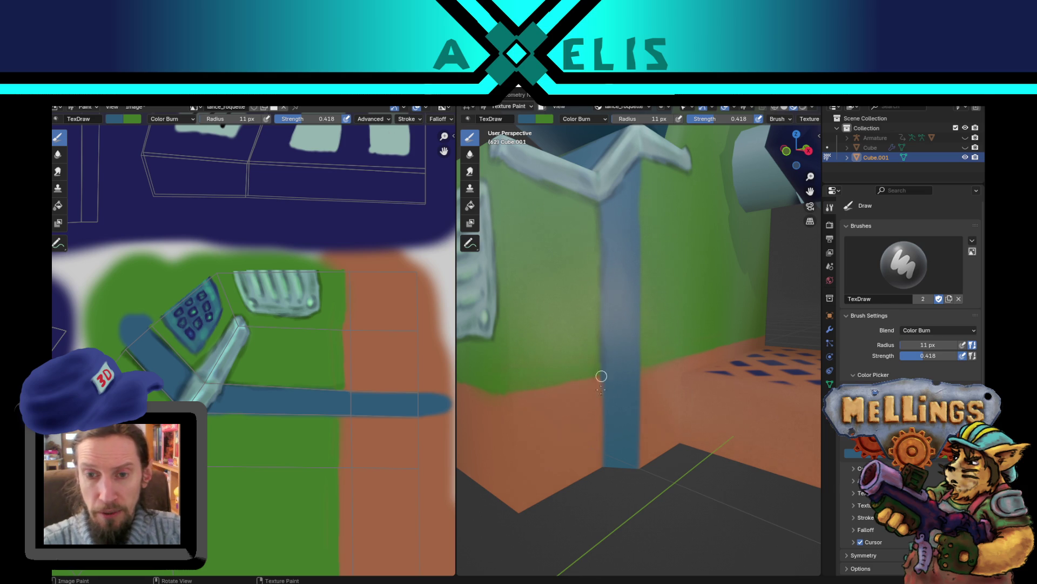
Step: Burn darker shading down the pillar's left and right edges and over its Y-shaped top
left_click_drag(600, 407, 601, 457)
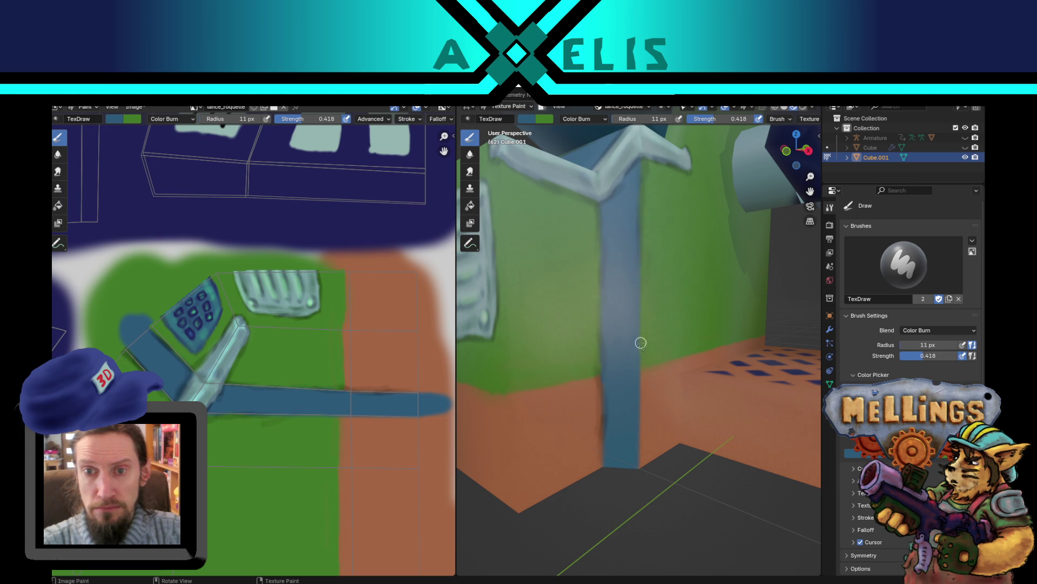
left_click_drag(640, 260, 645, 304)
left_click_drag(641, 342, 637, 463)
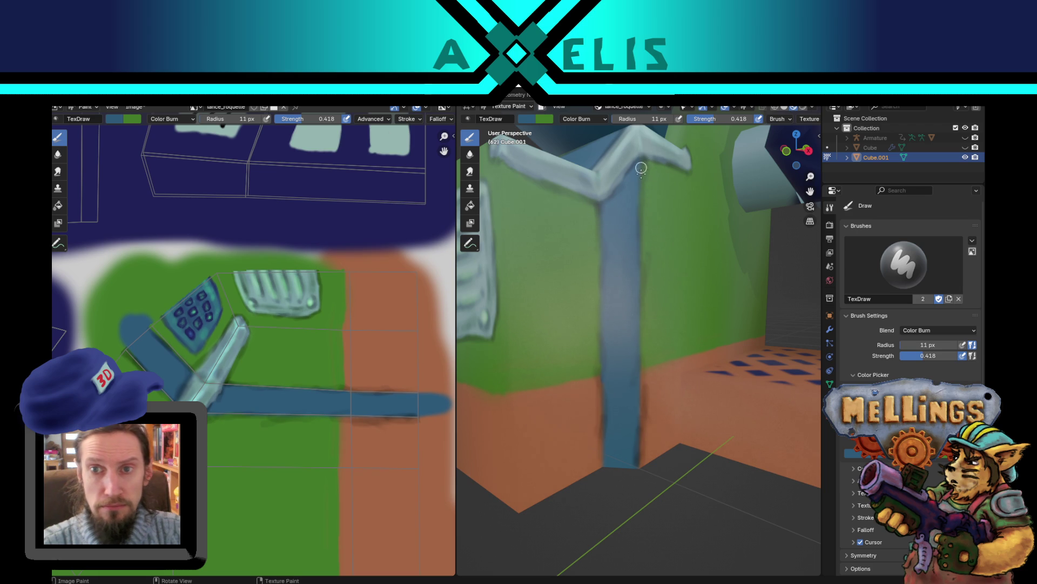
mouse_move(608, 198)
left_mouse_down()
mouse_move(622, 173)
mouse_move(611, 195)
left_mouse_up()
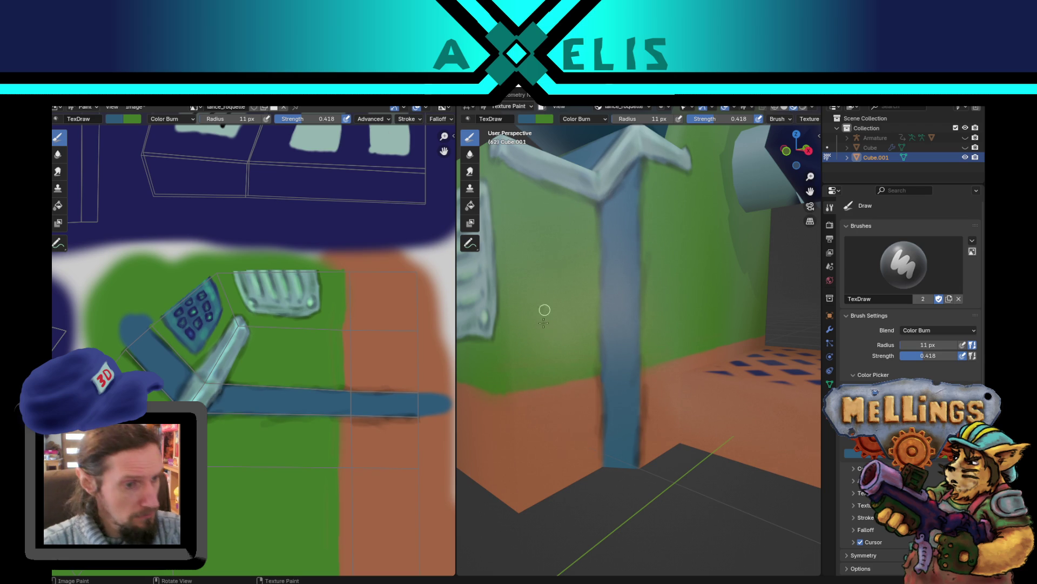
mouse_move(574, 308)
middle_mouse_down()
mouse_move(571, 279)
mouse_move(577, 297)
middle_mouse_up()
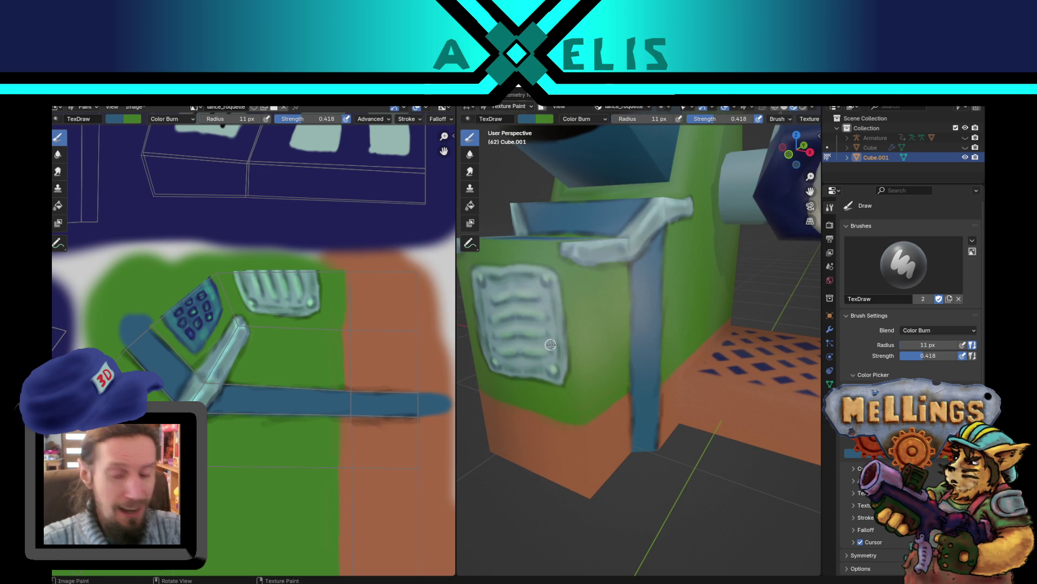
middle_click_drag(550, 345, 579, 361)
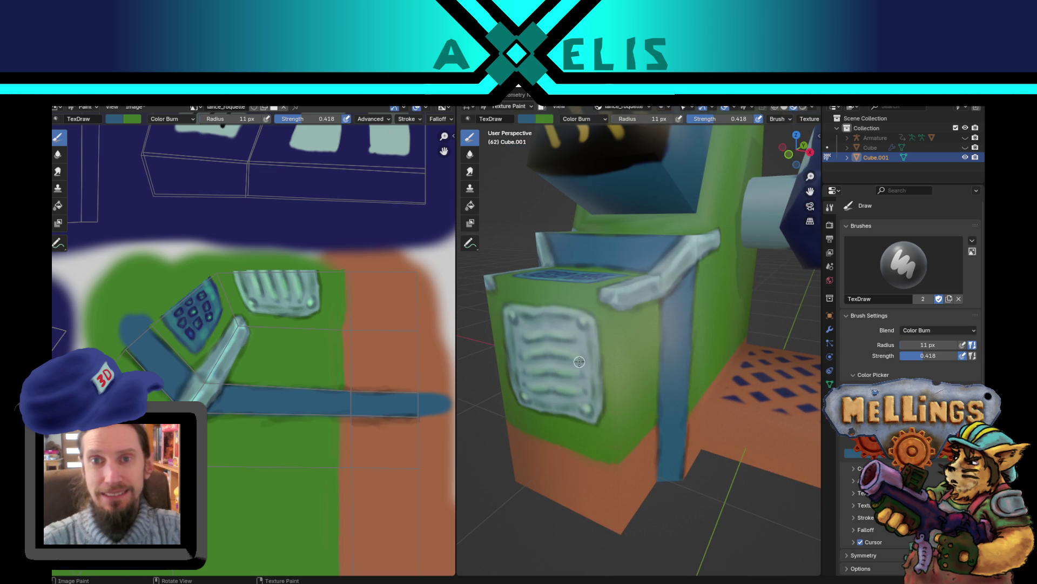
left_click(597, 121)
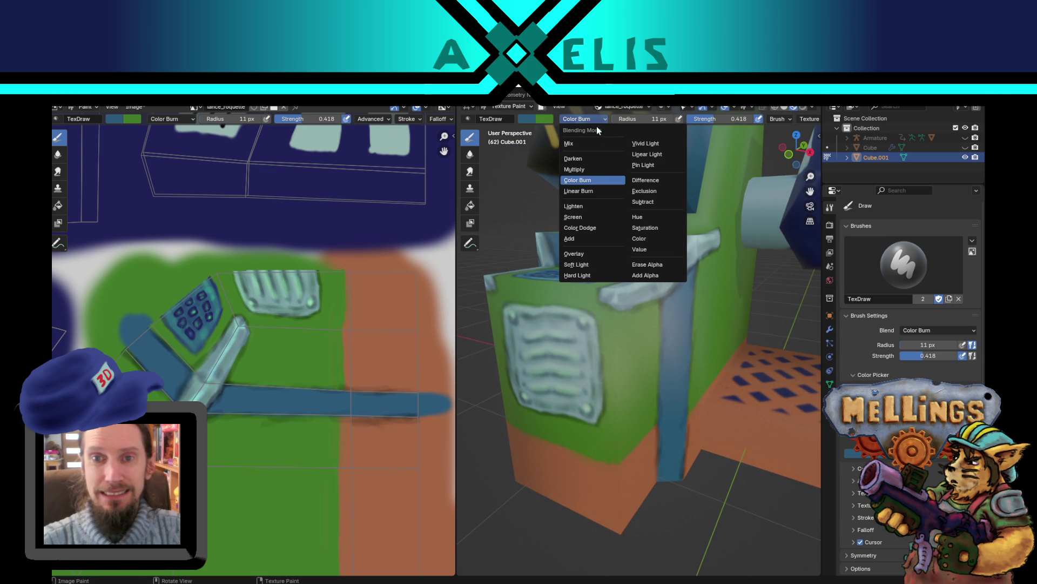
Step: Switch the brush blending to Color Dodge and view the keypad's top face
left_click(598, 228)
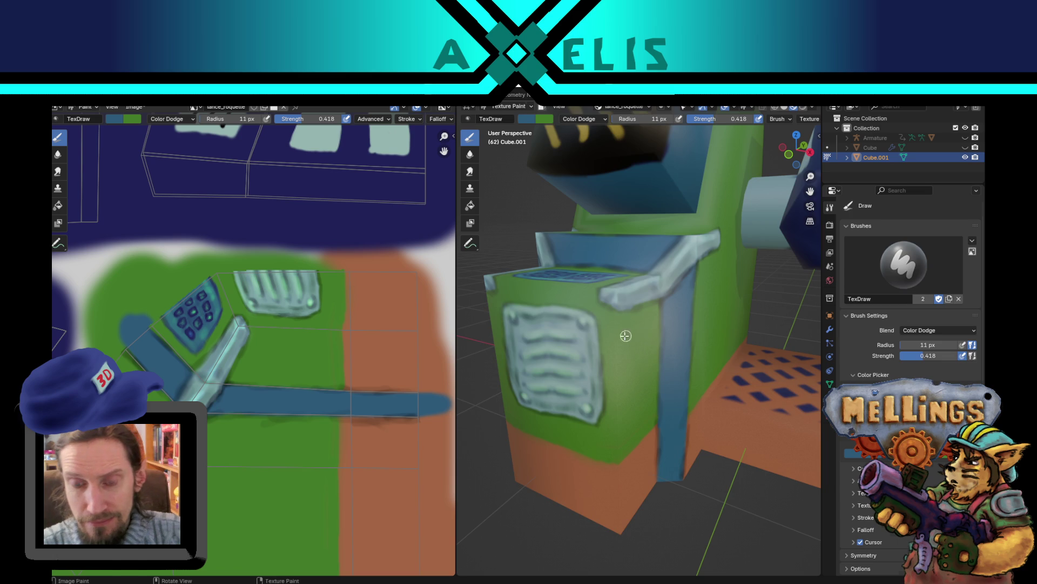
key("Tab")
key("Tab")
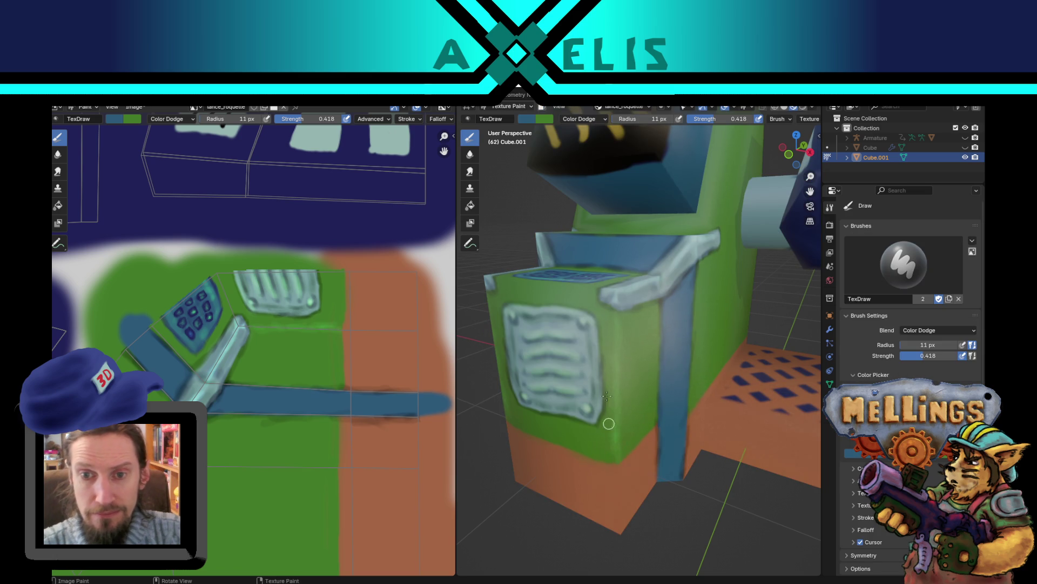
key("Tab")
key("Tab")
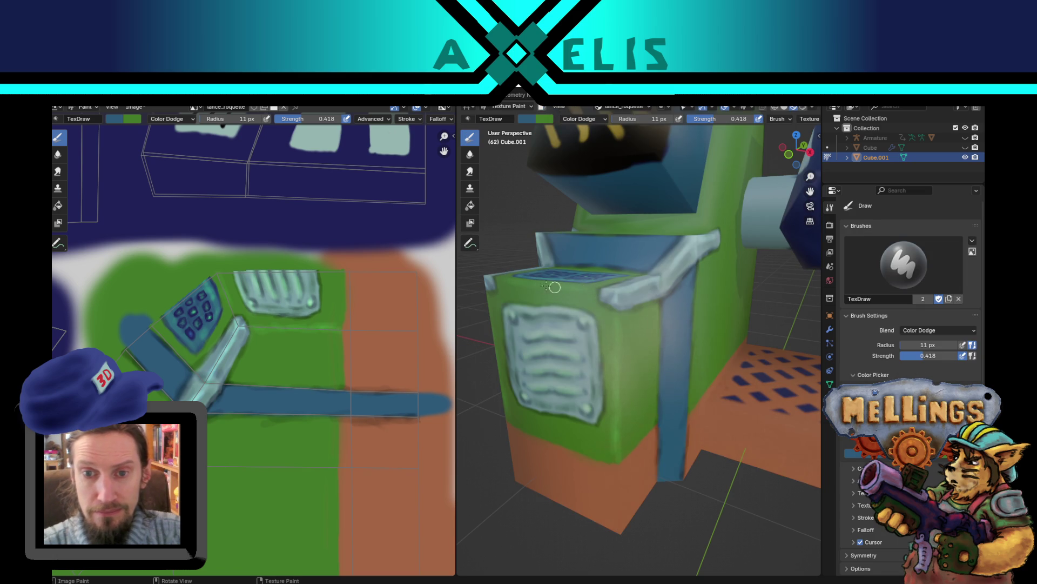
middle_click_drag(589, 285, 588, 304)
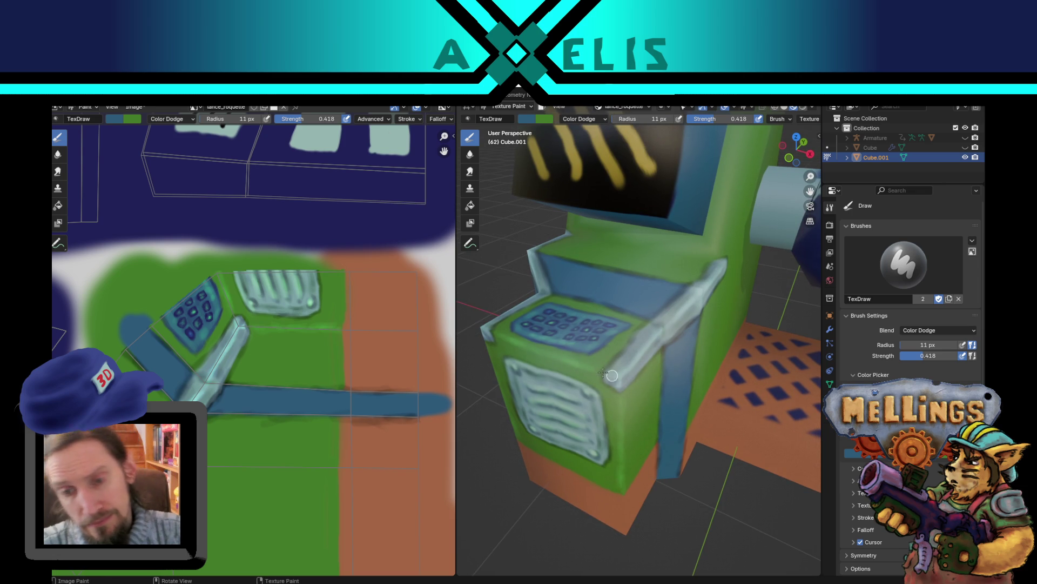
key("x")
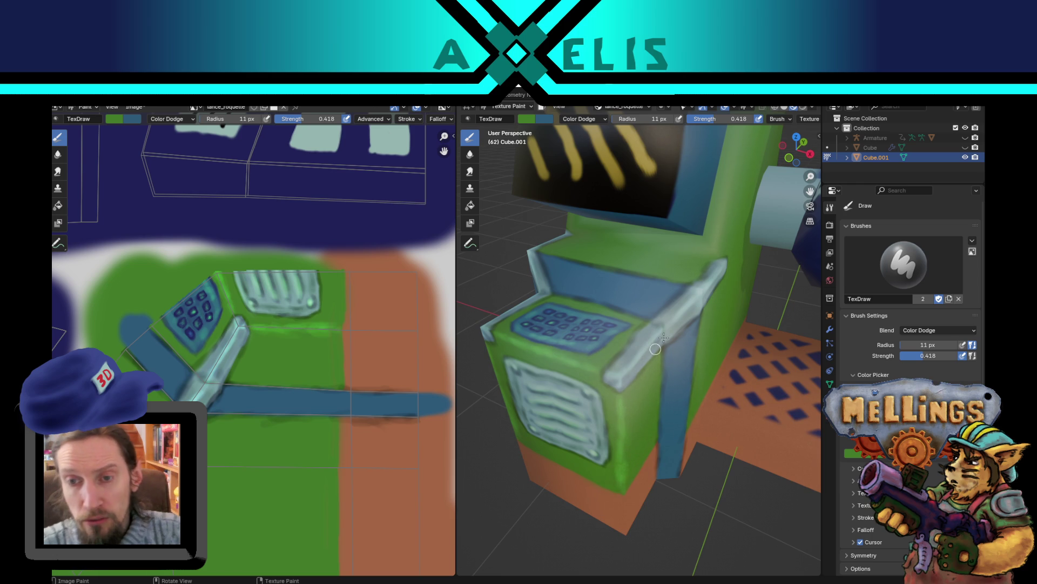
key("Tab")
key("Tab")
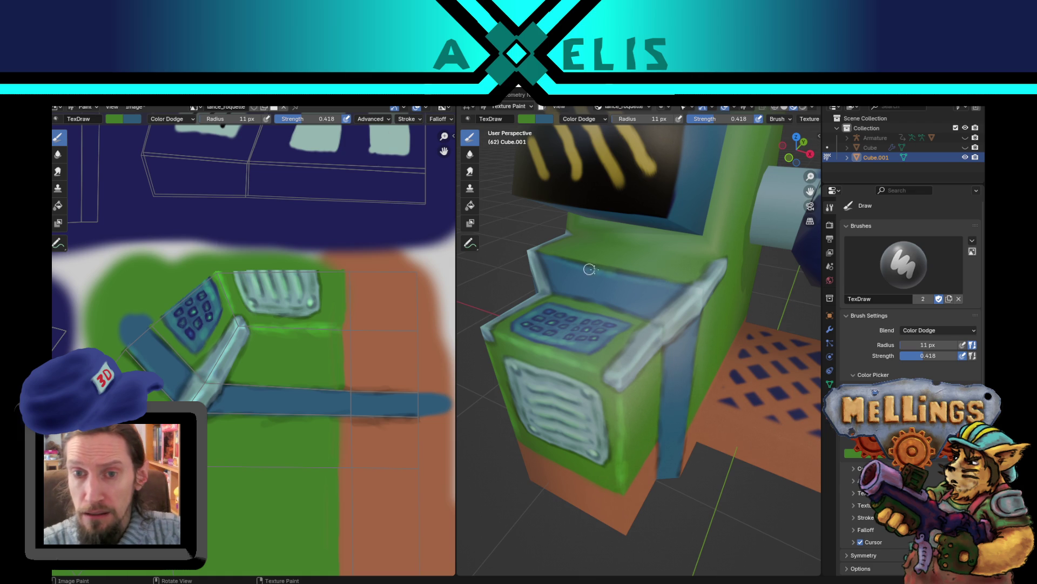
key("x")
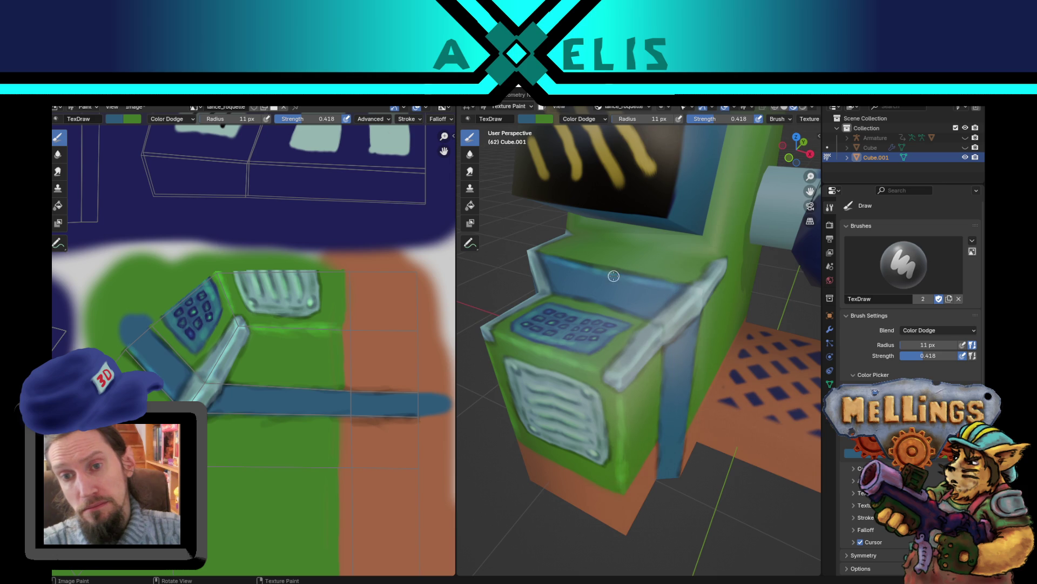
Step: Set the brush radius to 12 px and paint a lighter green highlight along the console edge
key("f")
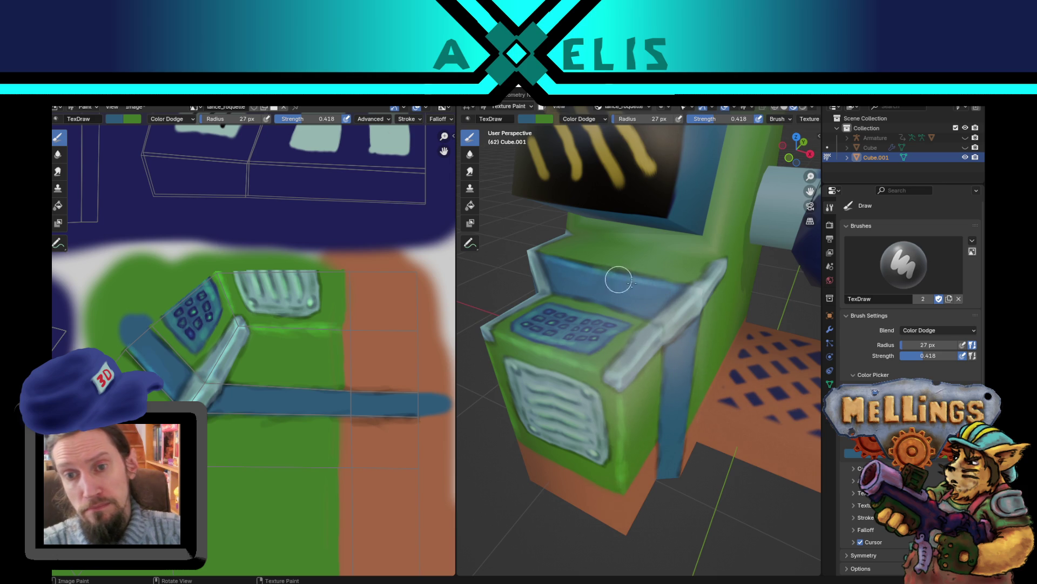
key("f")
left_click(597, 366)
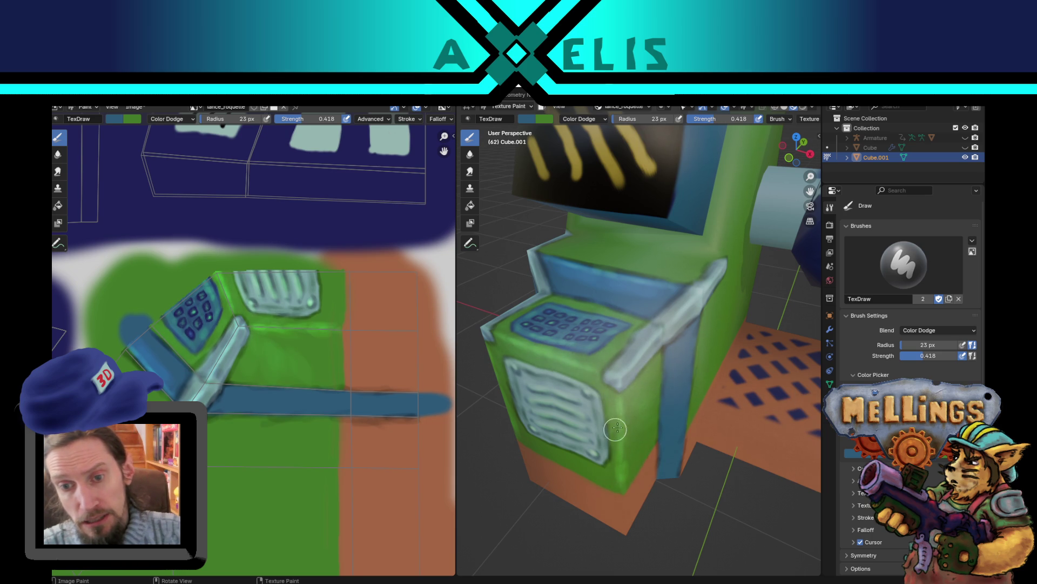
key("f")
left_click(553, 358)
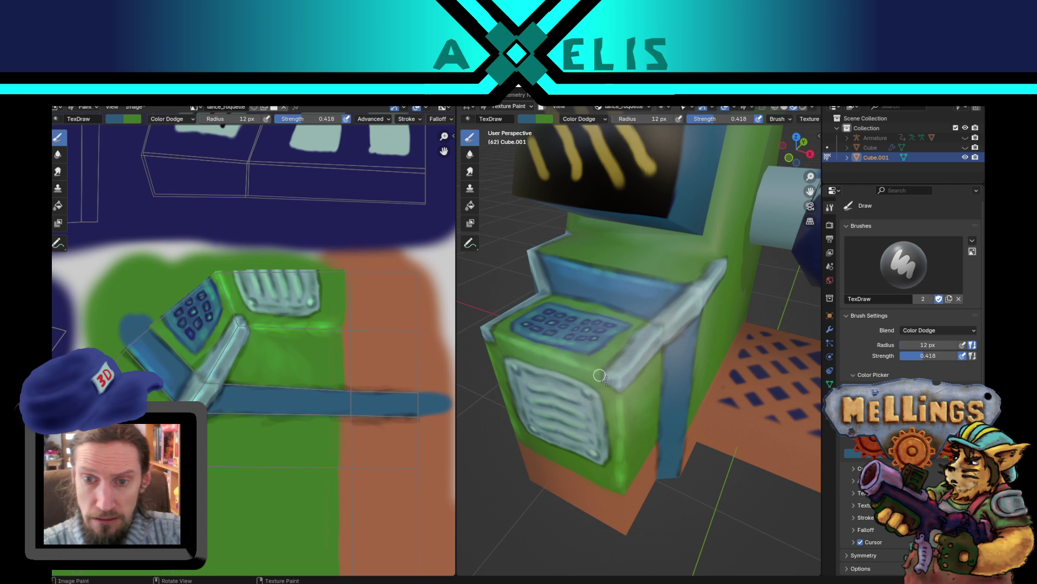
key("x")
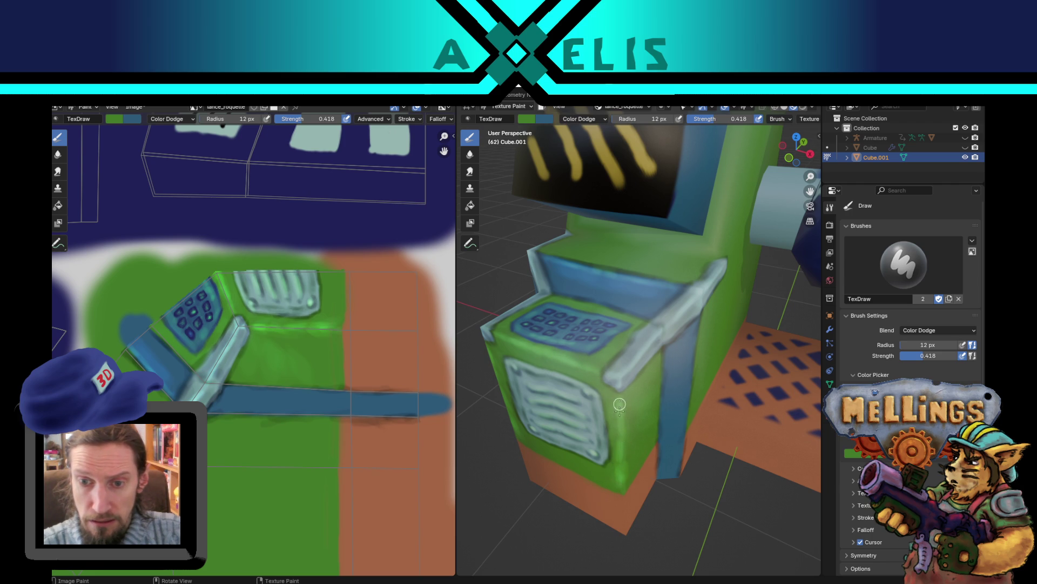
left_click_drag(622, 406, 621, 441)
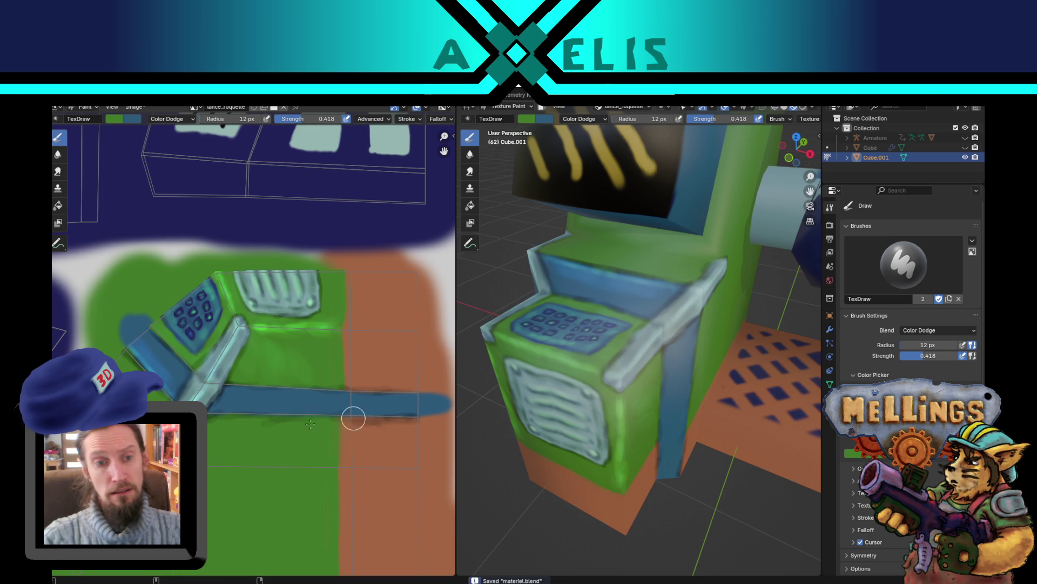
Step: Save the lance_roquette.png texture with Alt+S, then orbit and zoom out to inspect the machine
key("alt+s")
scroll(622, 351, "down", 5)
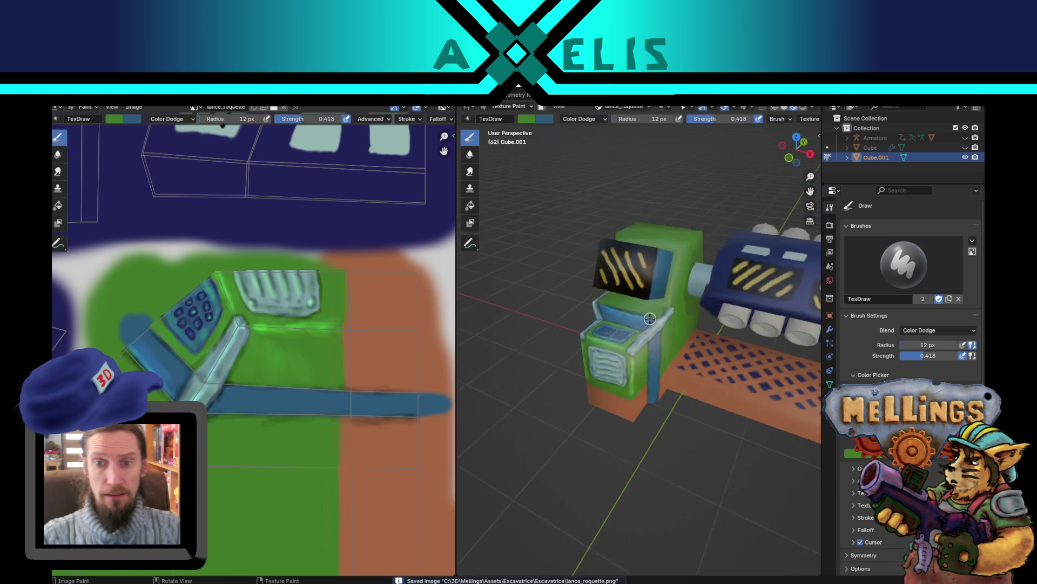
middle_click_drag(648, 351, 680, 350)
scroll(649, 346, "up", 7)
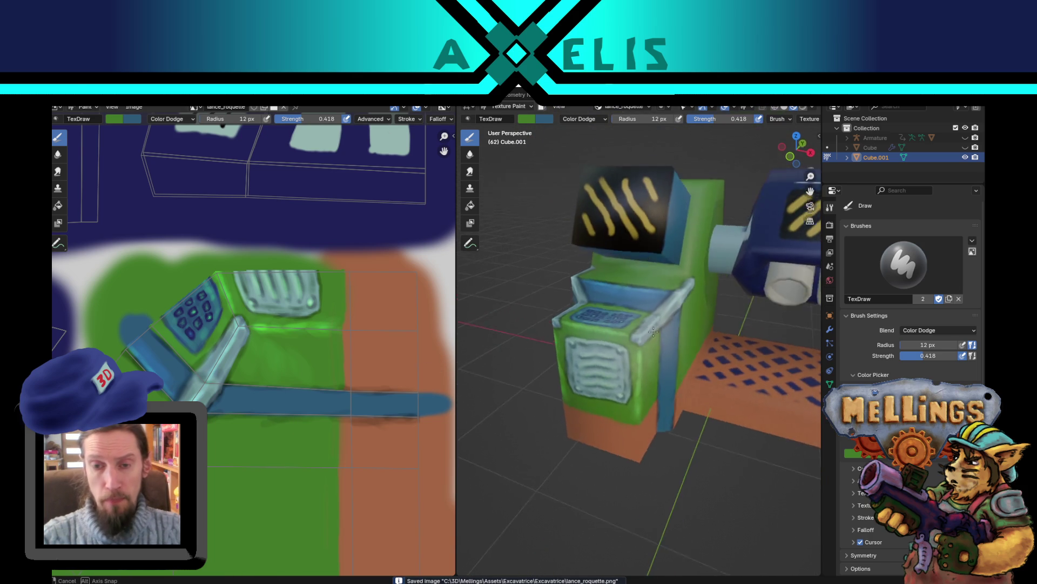
scroll(631, 346, "down", 6)
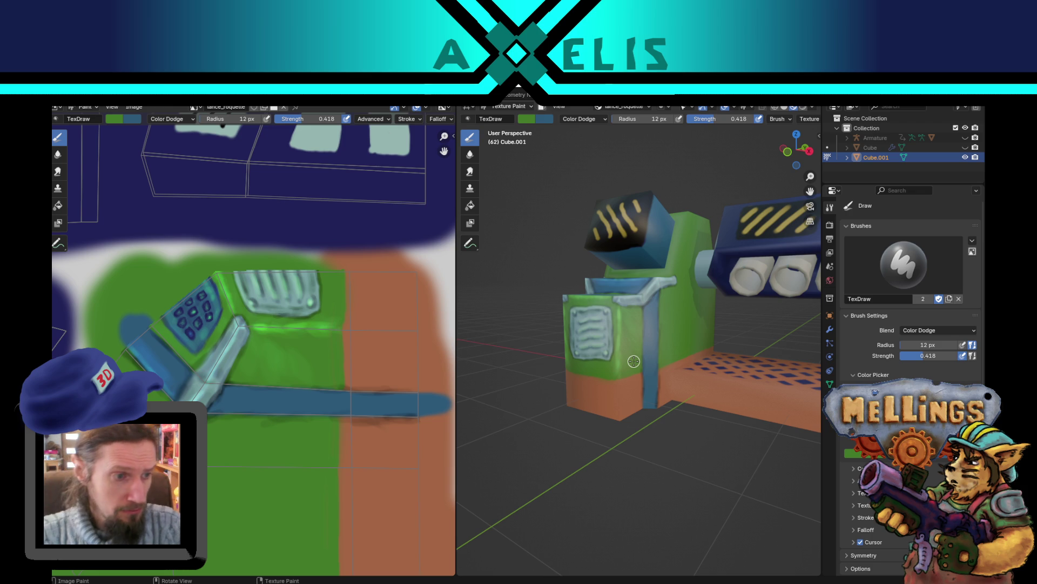
scroll(659, 296, "up", 5)
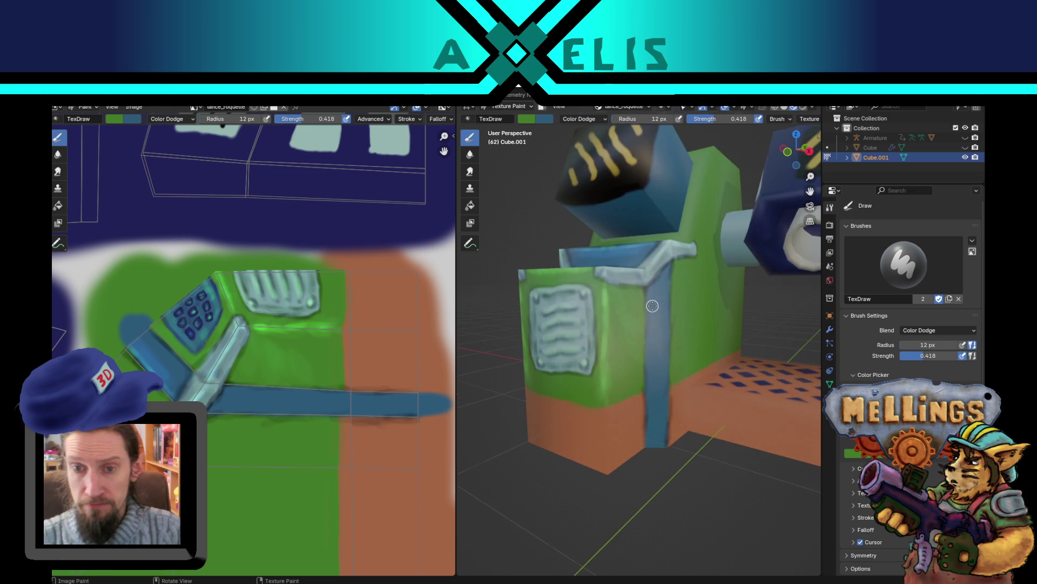
Step: Paint thin Color Dodge highlights down the blue pillar
scroll(636, 321, "down", 3)
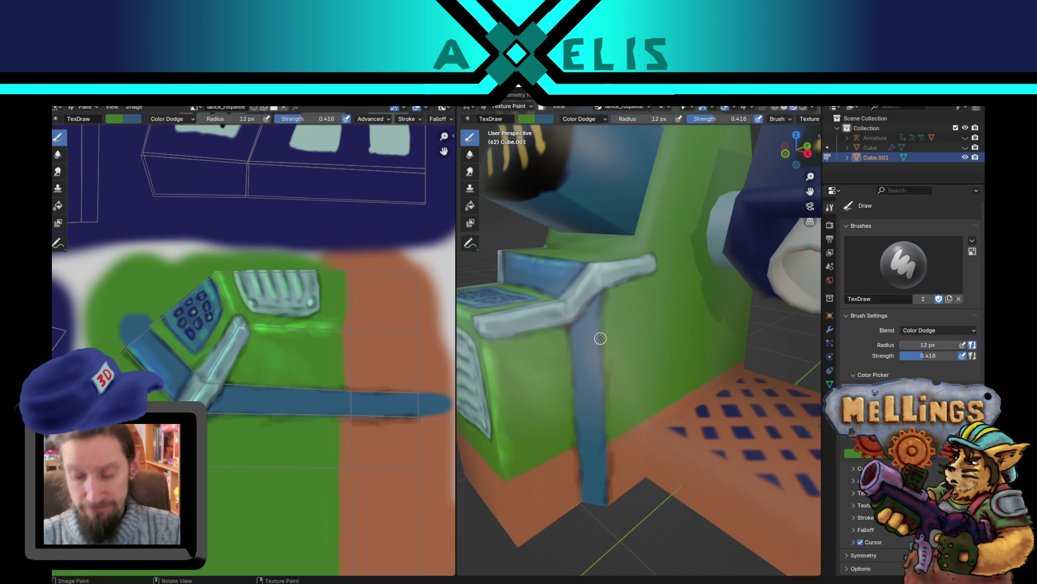
scroll(597, 338, "down", 2)
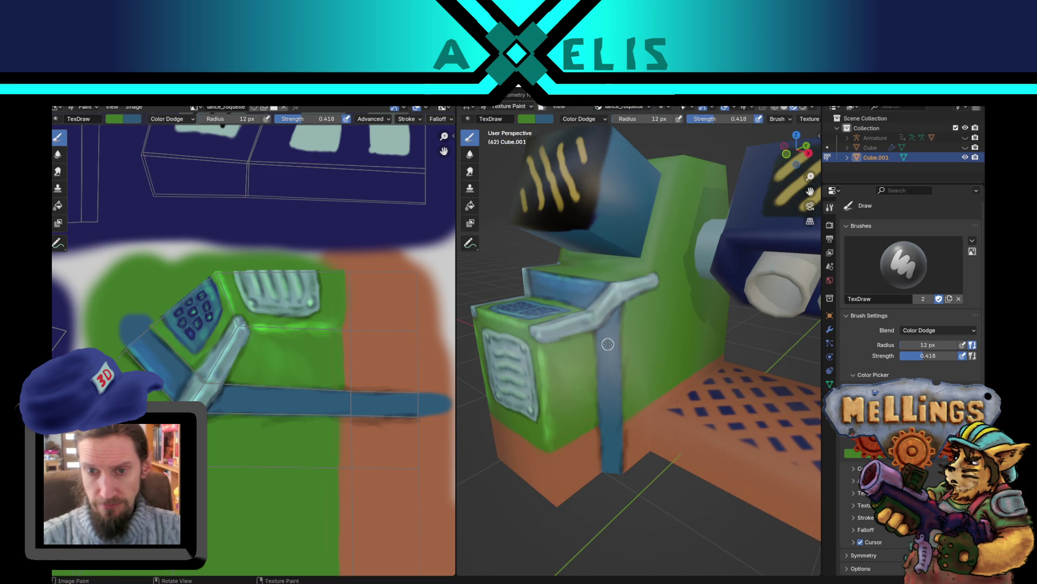
left_click_drag(620, 373, 619, 450)
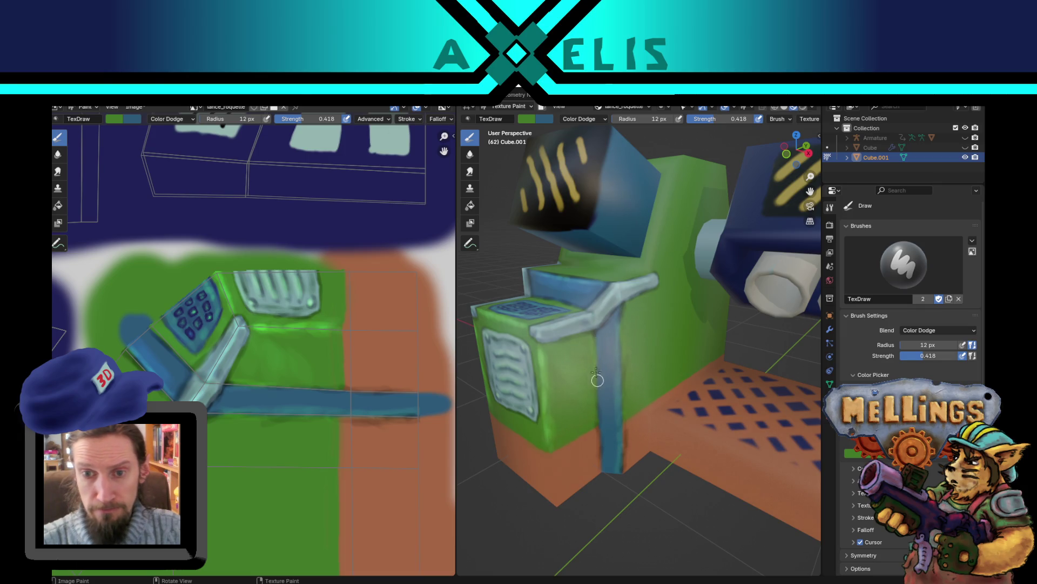
mouse_move(603, 428)
left_mouse_down()
mouse_move(602, 470)
mouse_move(604, 446)
left_mouse_up()
Step: Swap the paint colours and set the brush radius to 7 px, viewing the machine's left vented side
key("x")
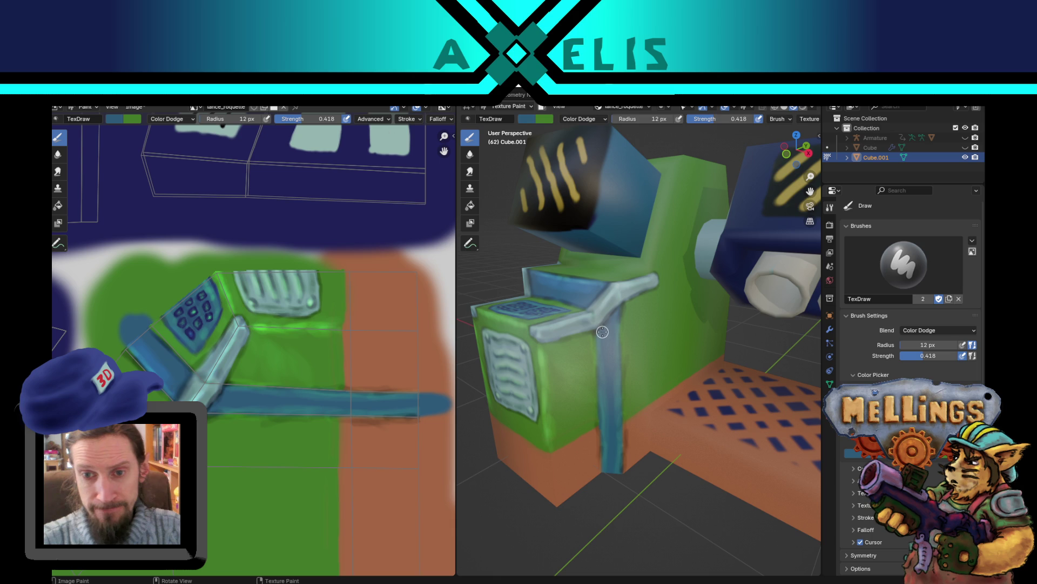
key("f")
left_click(605, 339)
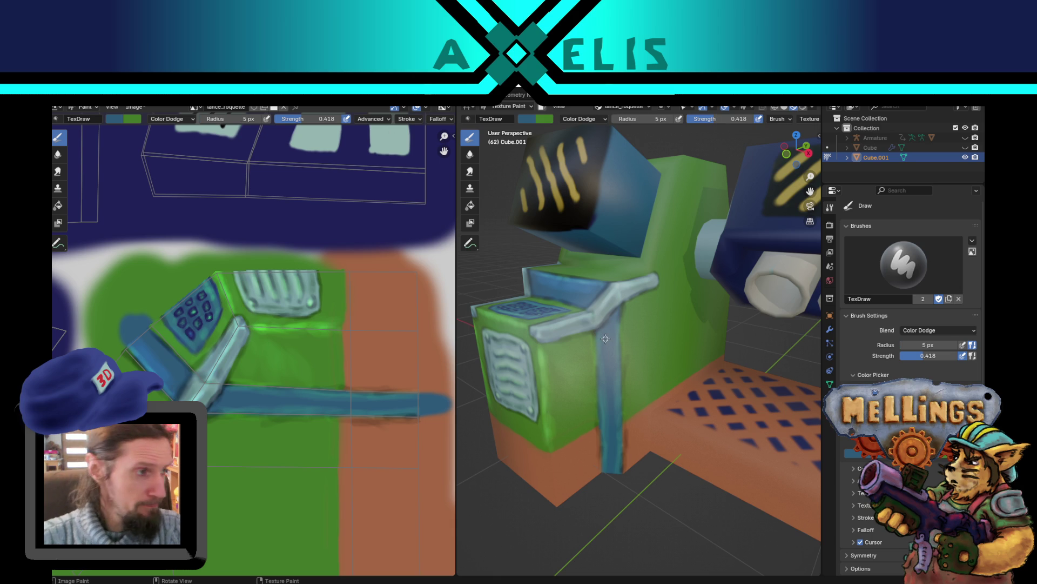
scroll(606, 339, "up", 5)
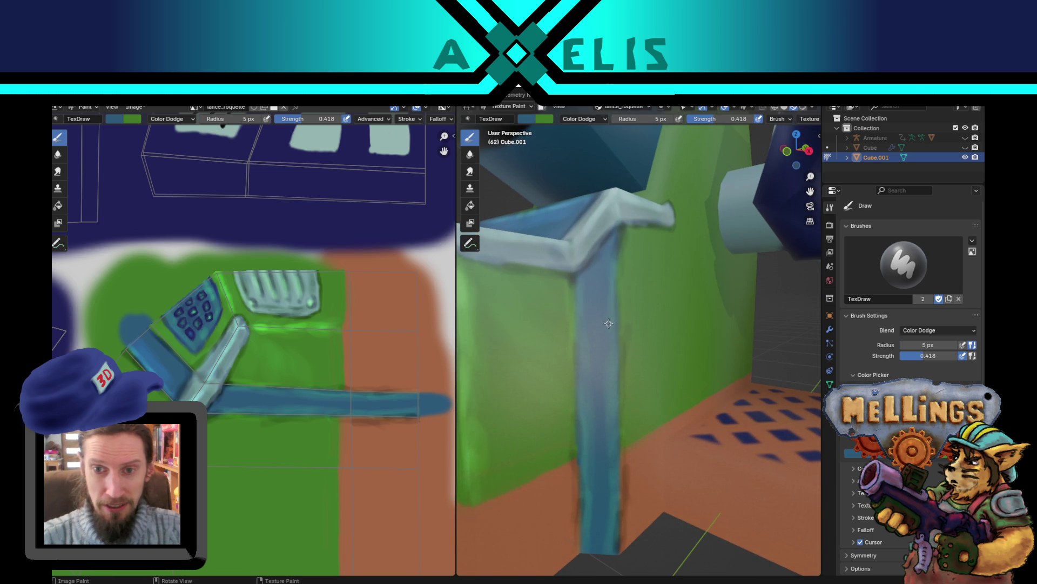
key("f")
left_click(634, 316)
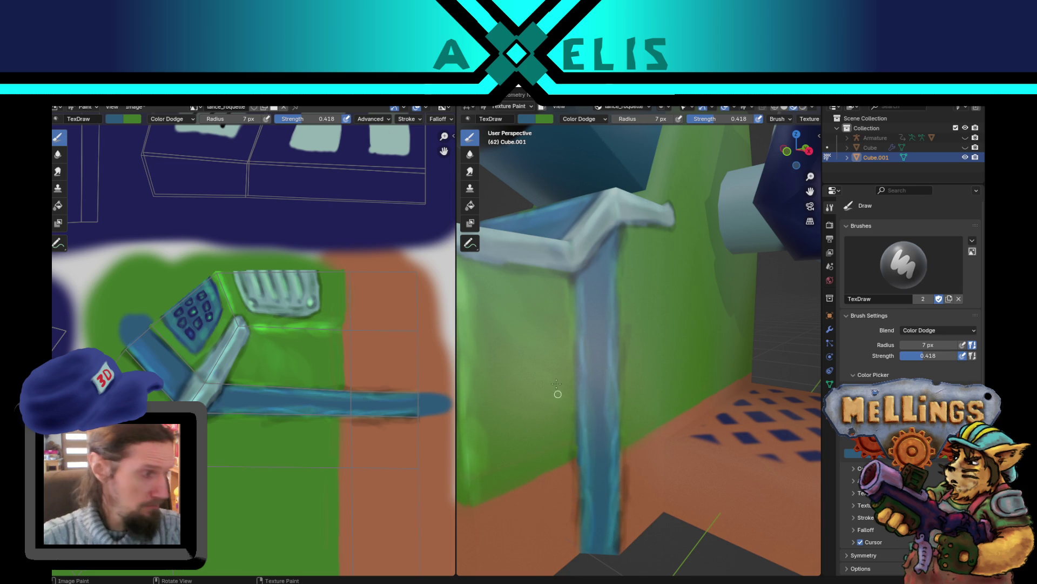
scroll(586, 358, "down", 5)
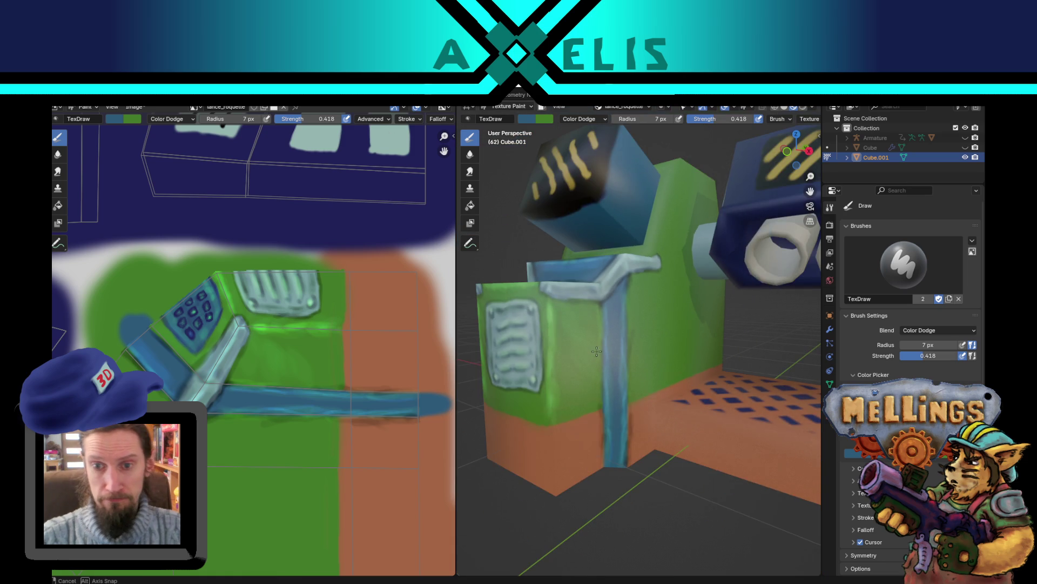
middle_click_drag(586, 357, 590, 364)
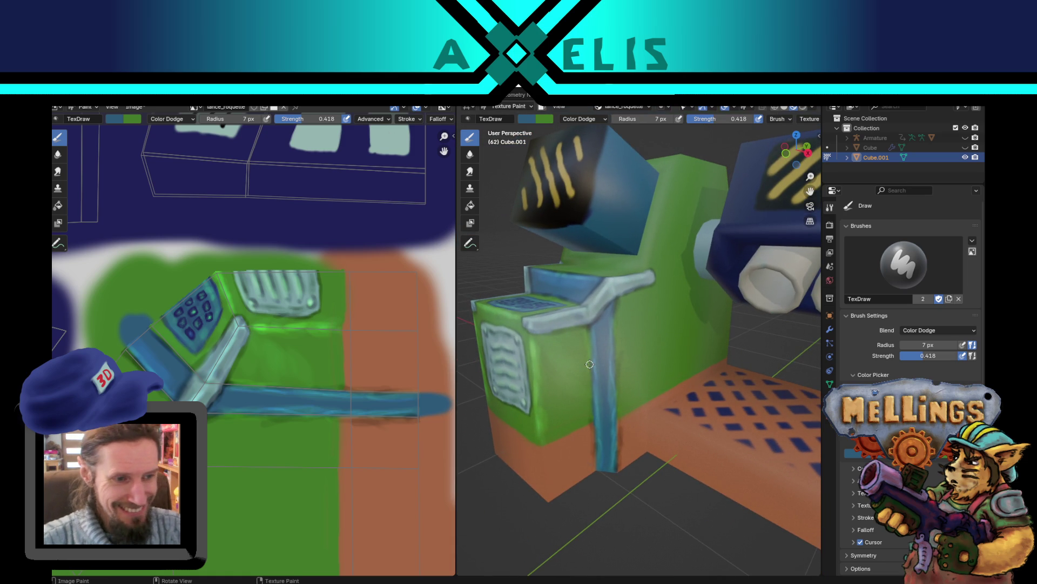
left_click(587, 120)
Step: Set Color Burn at a 17 px radius and burn dark shading down the grey bar and its top edge
left_click(592, 182)
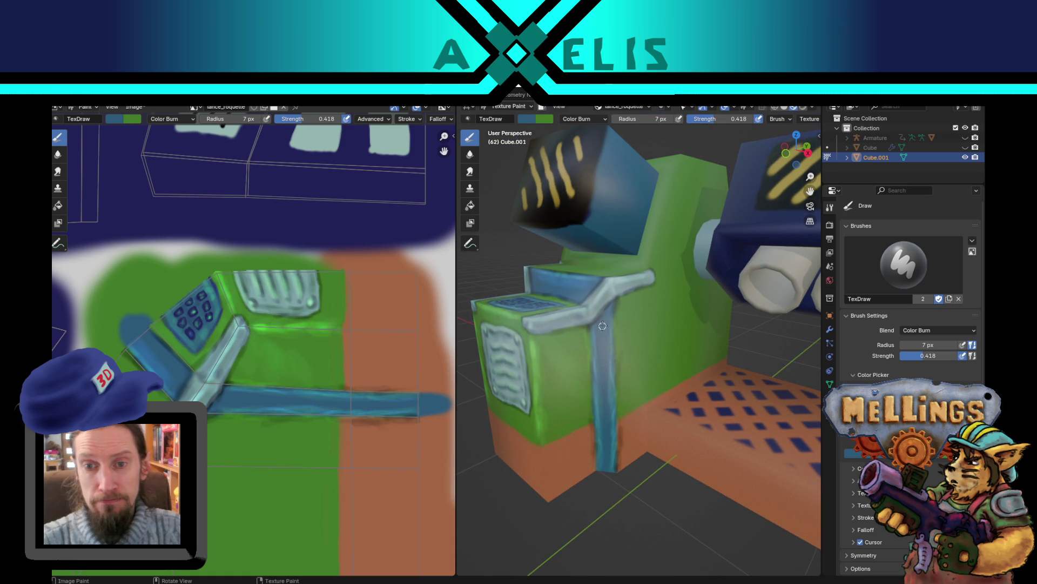
key("f")
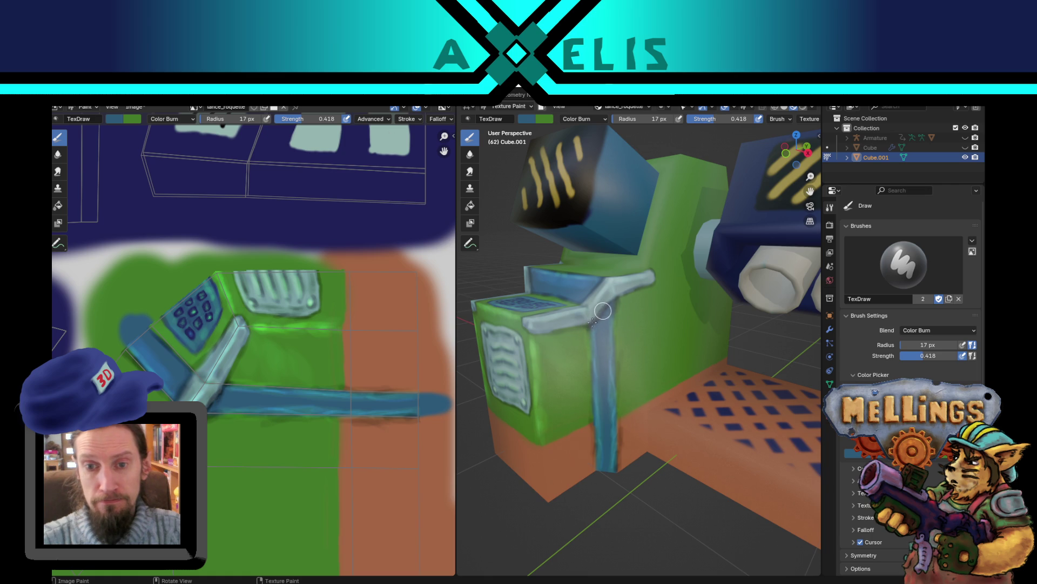
left_click(593, 322)
mouse_move(591, 324)
left_mouse_down()
mouse_move(532, 330)
mouse_move(589, 331)
left_mouse_up()
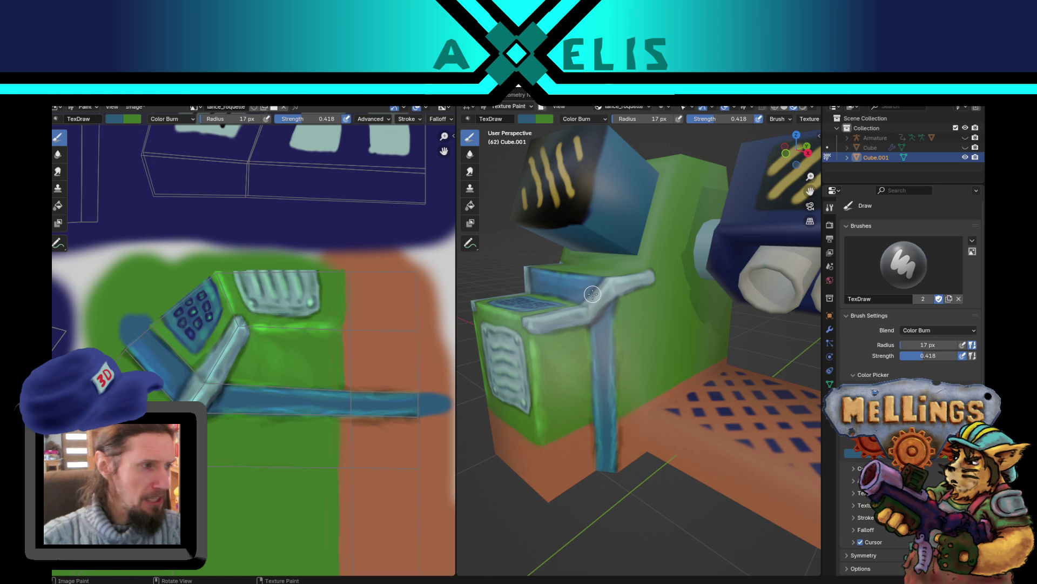
scroll(591, 292, "up", 2)
middle_click_drag(592, 291, 627, 340)
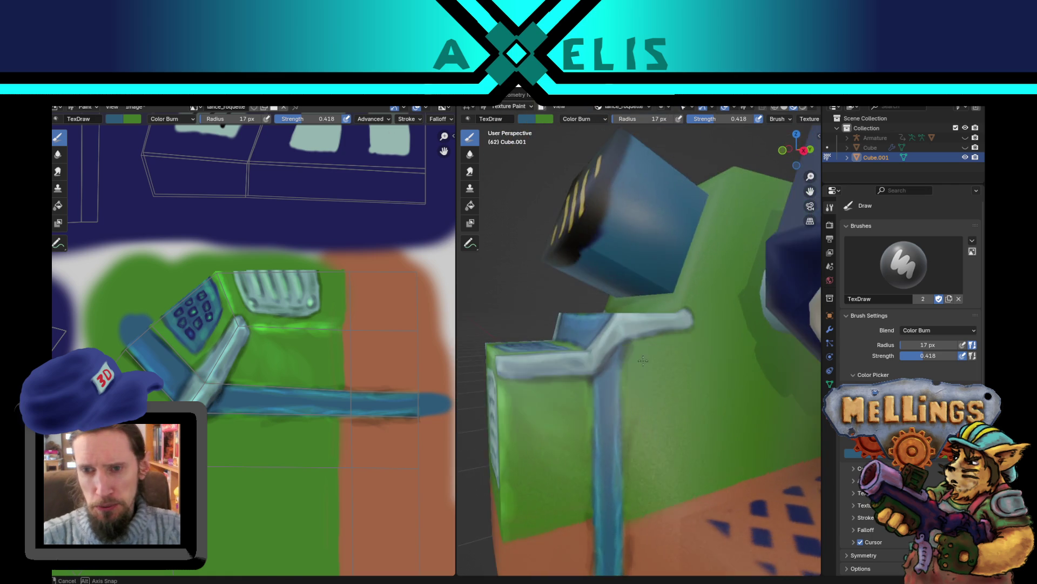
scroll(642, 360, "up", 4)
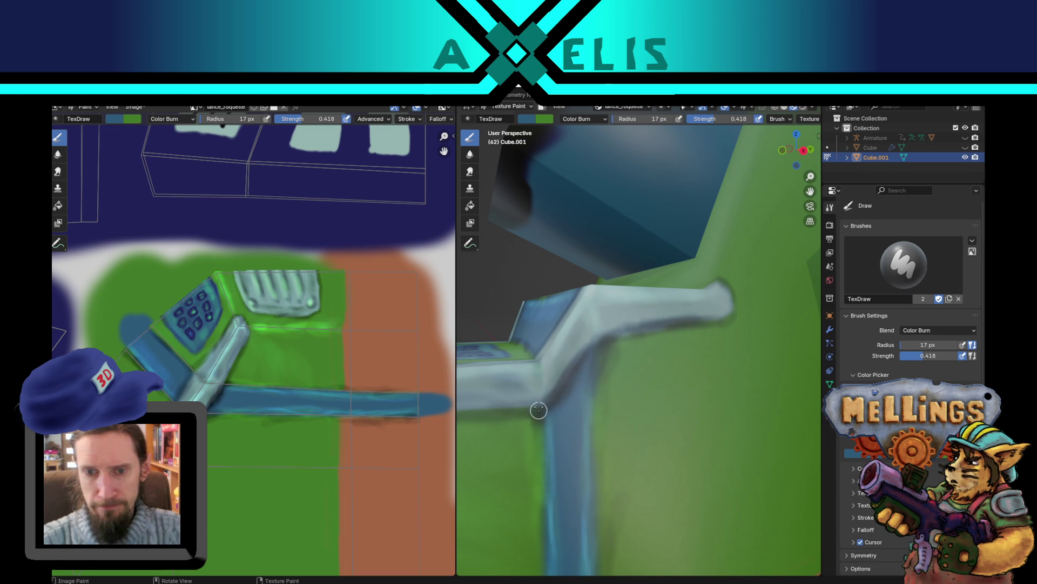
mouse_move(553, 472)
left_mouse_down()
mouse_move(551, 446)
mouse_move(533, 523)
left_mouse_up()
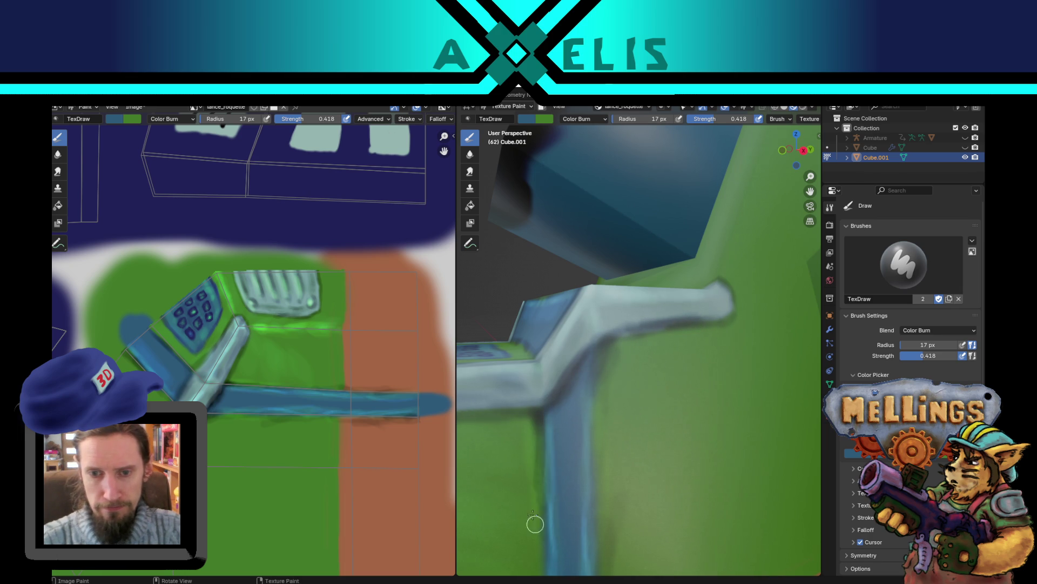
mouse_move(581, 489)
left_mouse_down()
mouse_move(588, 378)
mouse_move(593, 422)
left_mouse_up()
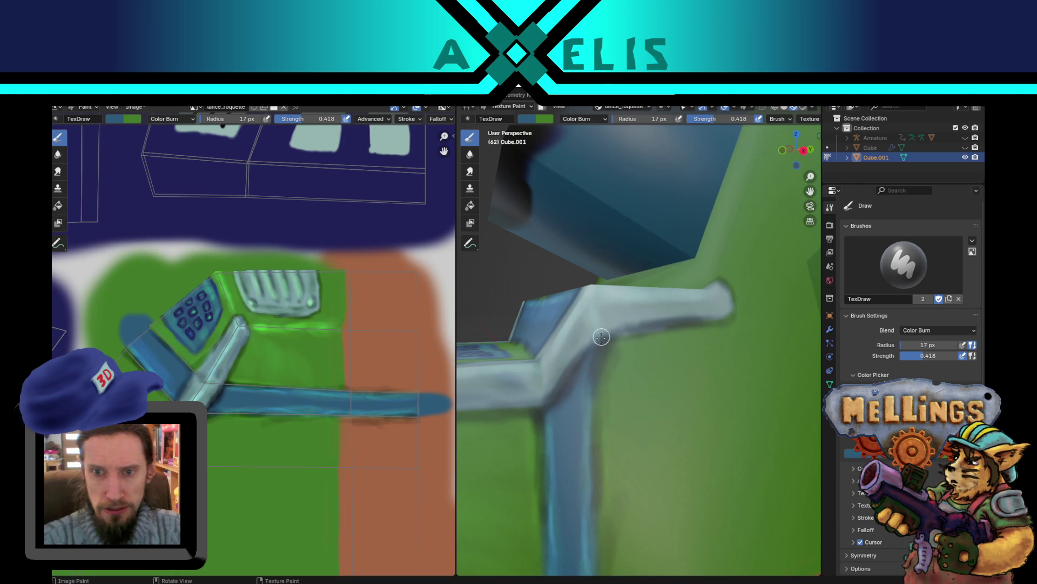
mouse_move(598, 335)
left_mouse_down()
mouse_move(649, 325)
mouse_move(615, 329)
left_mouse_up()
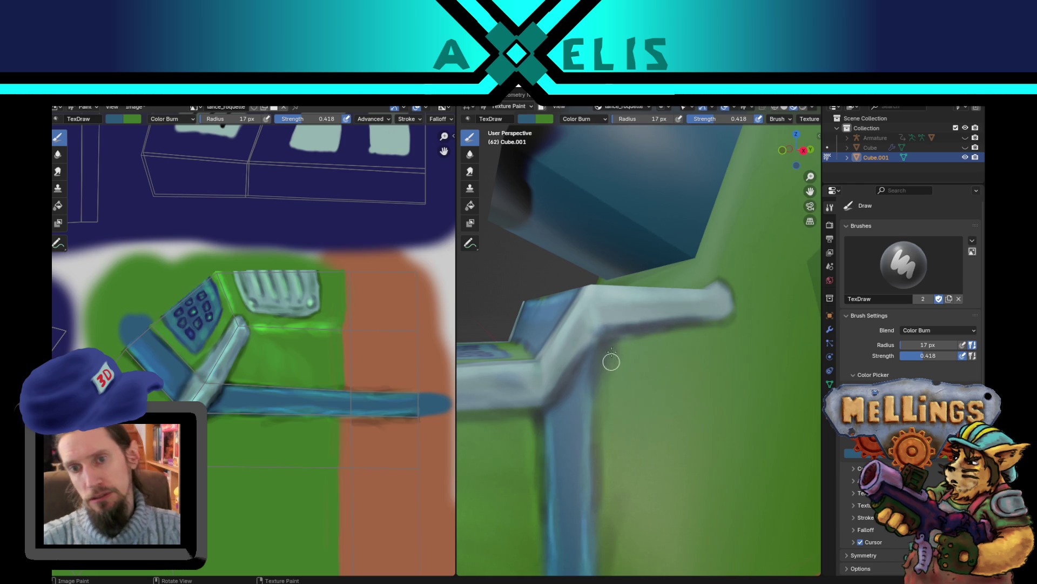
Step: Save lance_roquette.png, then orbit to look down on the black-and-yellow head
scroll(692, 469, "down", 8)
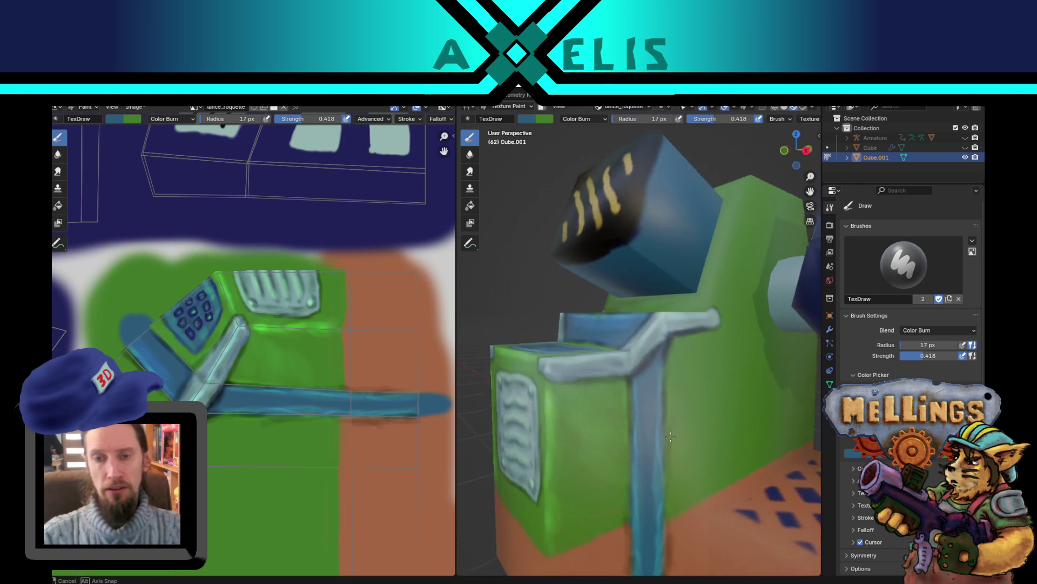
scroll(666, 388, "up", 6)
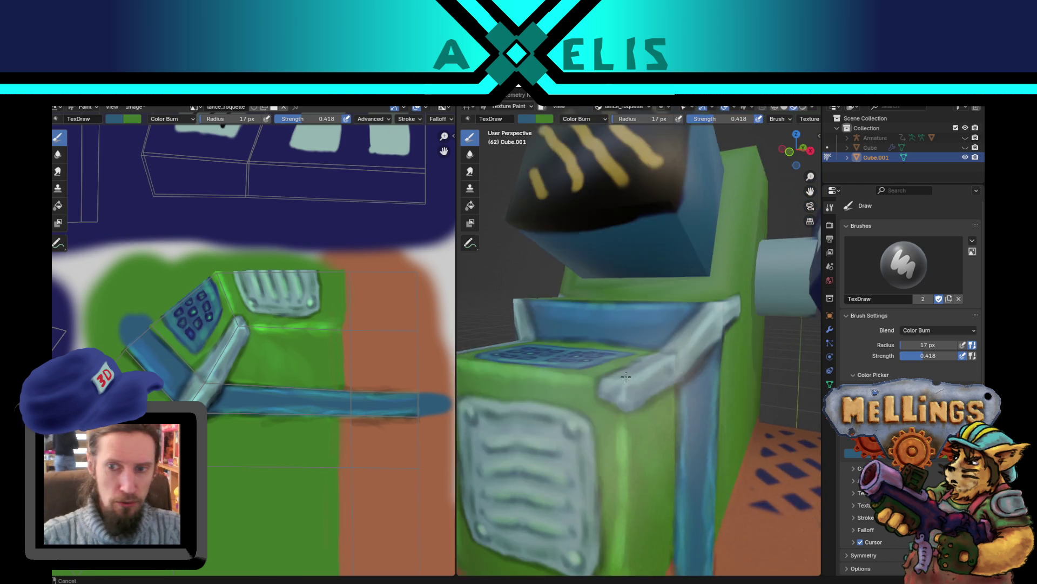
mouse_move(594, 381)
middle_mouse_down()
mouse_move(572, 378)
mouse_move(651, 402)
middle_mouse_up()
key("alt+s")
scroll(652, 402, "up", 4)
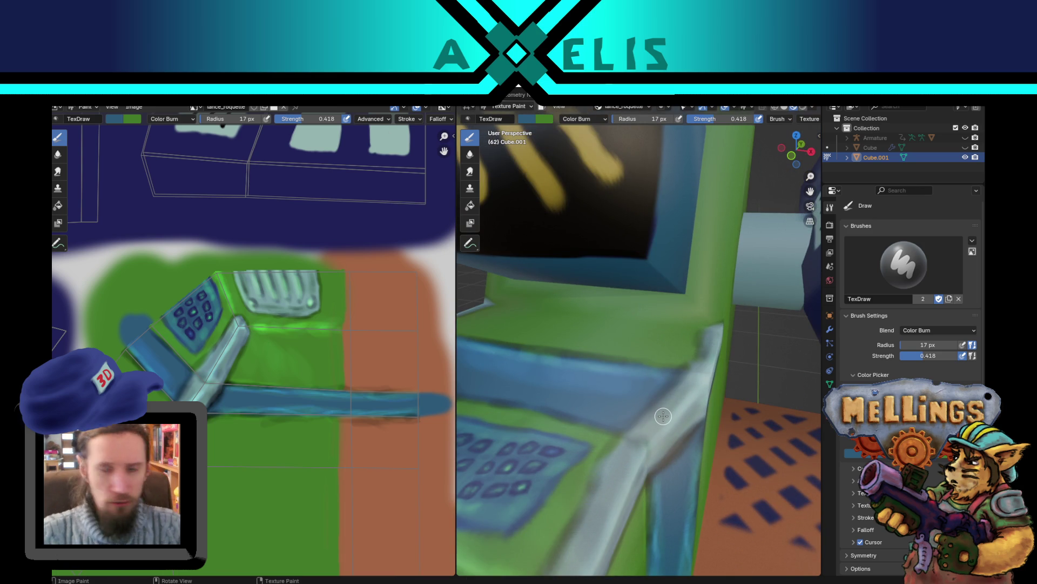
scroll(642, 371, "down", 5)
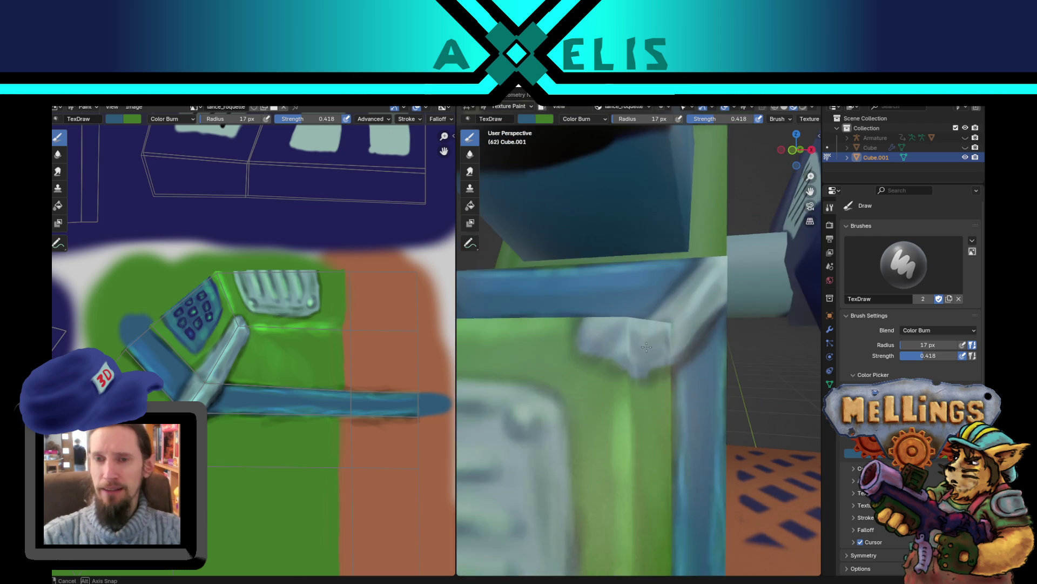
mouse_move(642, 370)
middle_mouse_down()
mouse_move(661, 385)
mouse_move(694, 315)
middle_mouse_up()
scroll(693, 315, "up", 5)
middle_click_drag(635, 427, 633, 399)
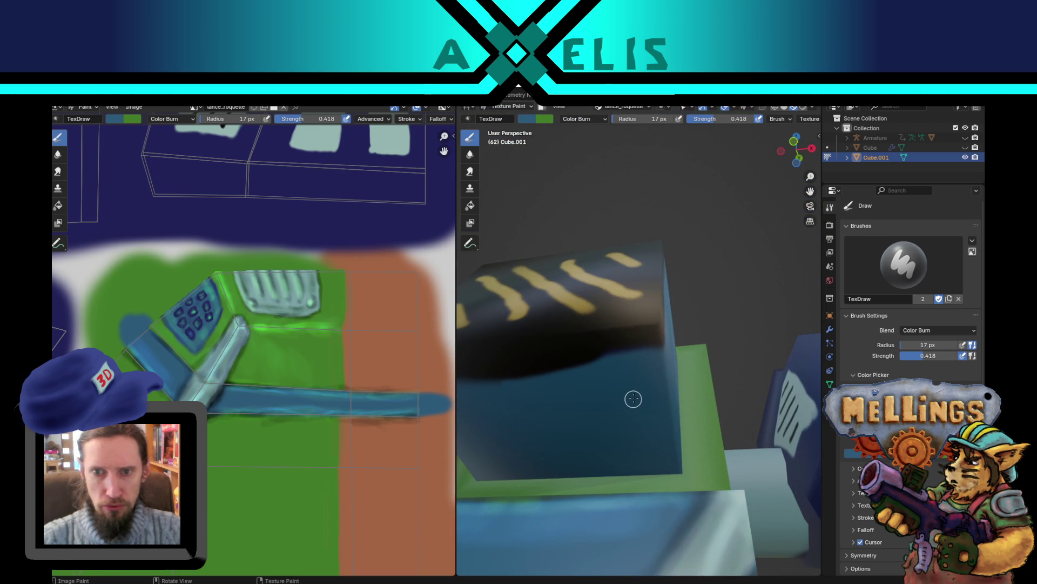
Step: Switch to the Smear brush at 36 px and smear the cube's dark edge into the blue face
left_click(469, 173)
key("f")
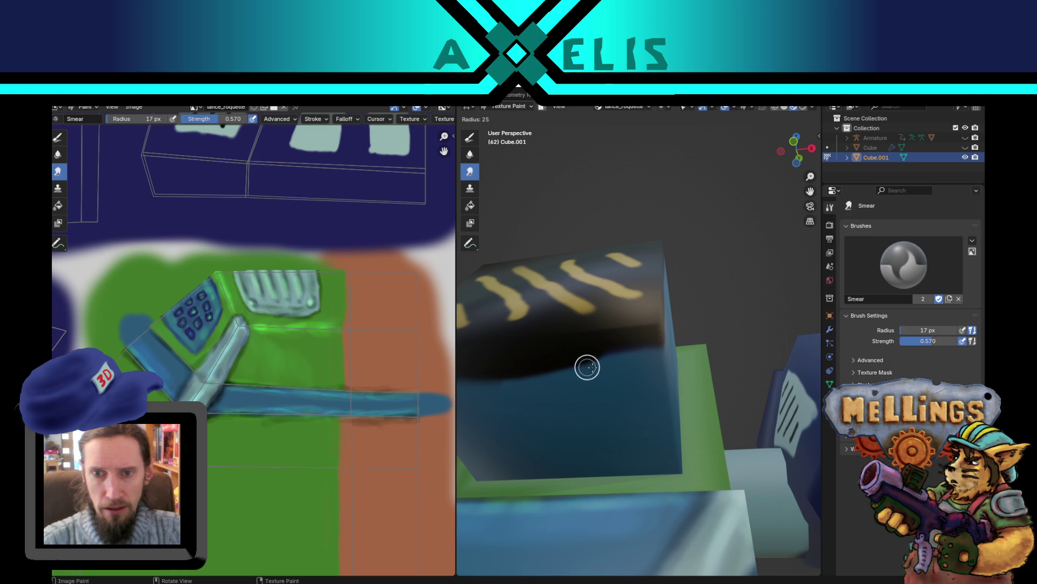
left_click(588, 357)
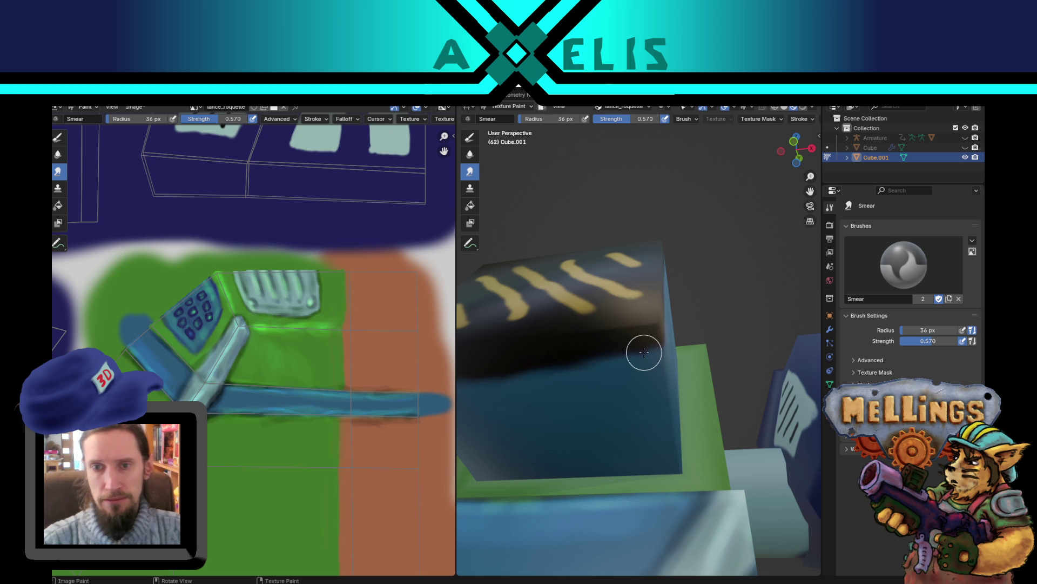
mouse_move(644, 352)
middle_mouse_down()
mouse_move(669, 350)
mouse_move(646, 382)
mouse_move(672, 396)
mouse_move(637, 490)
mouse_move(620, 474)
middle_mouse_up()
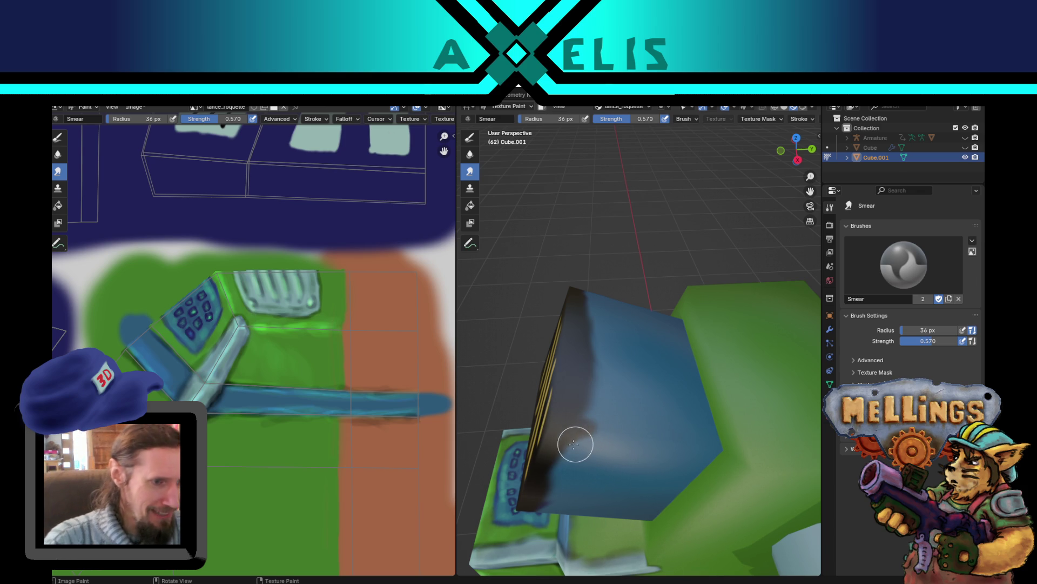
mouse_move(571, 412)
middle_mouse_down()
mouse_move(604, 358)
mouse_move(600, 335)
middle_mouse_up()
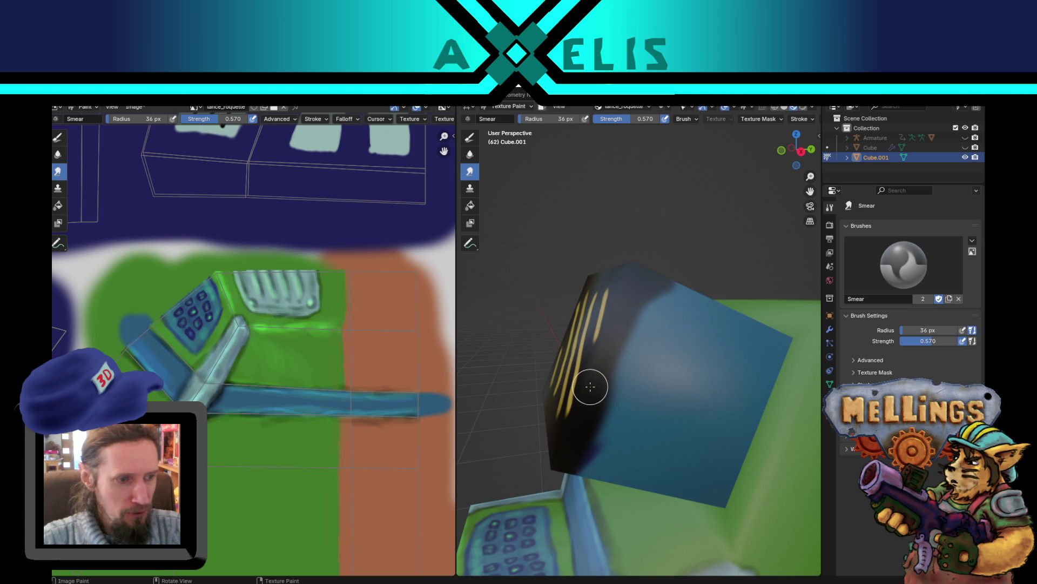
mouse_move(620, 359)
middle_mouse_down()
mouse_move(592, 363)
mouse_move(589, 387)
middle_mouse_up()
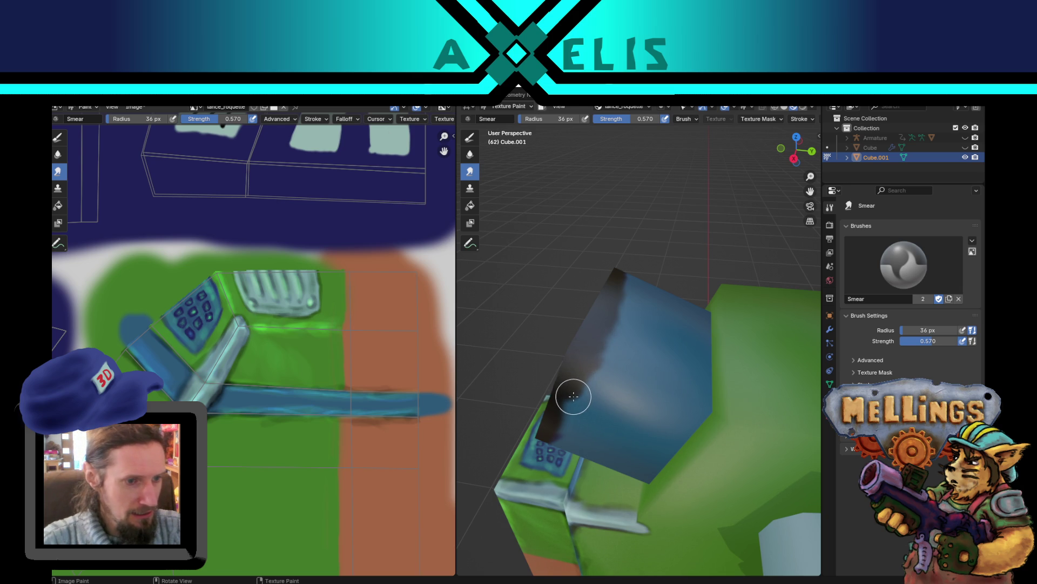
mouse_move(573, 396)
left_mouse_down()
mouse_move(567, 410)
mouse_move(597, 361)
mouse_move(611, 306)
left_mouse_up()
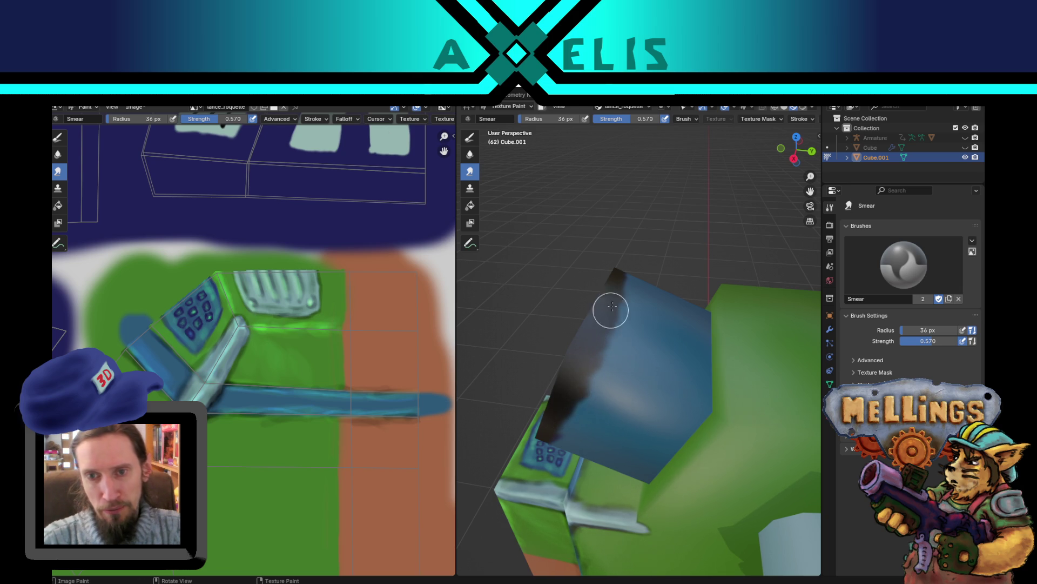
Step: Resize the smear brush to 31 px and smear the cube's dark left edge into the blue
key("f")
left_click(621, 306)
key("f")
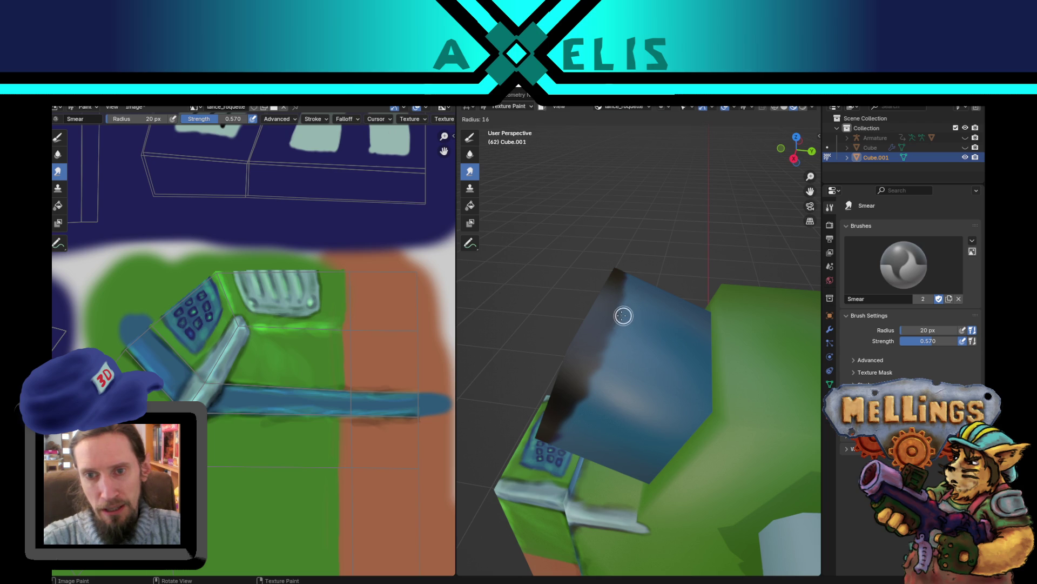
left_click(622, 314)
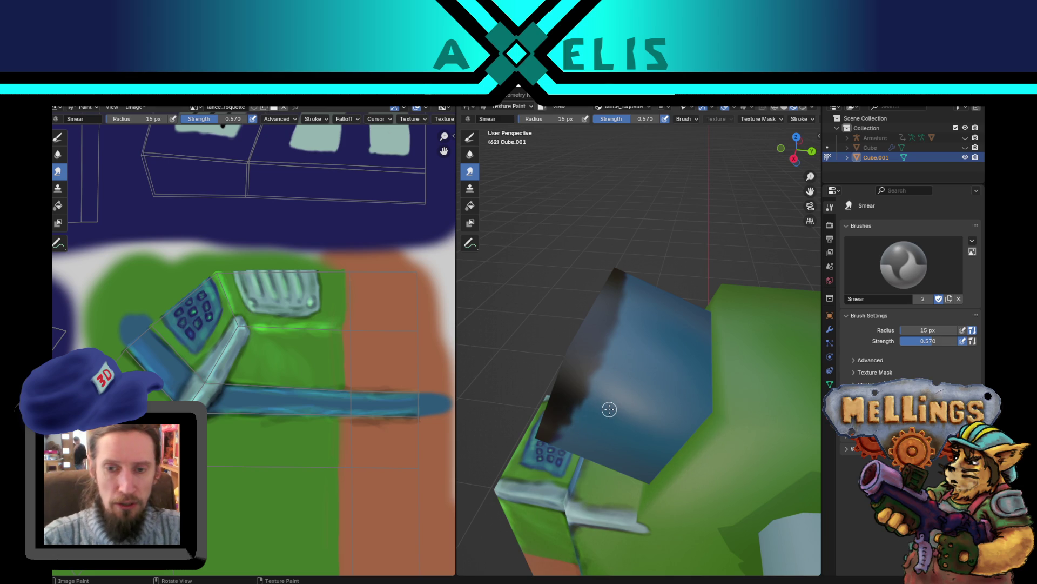
middle_click_drag(609, 409, 630, 358)
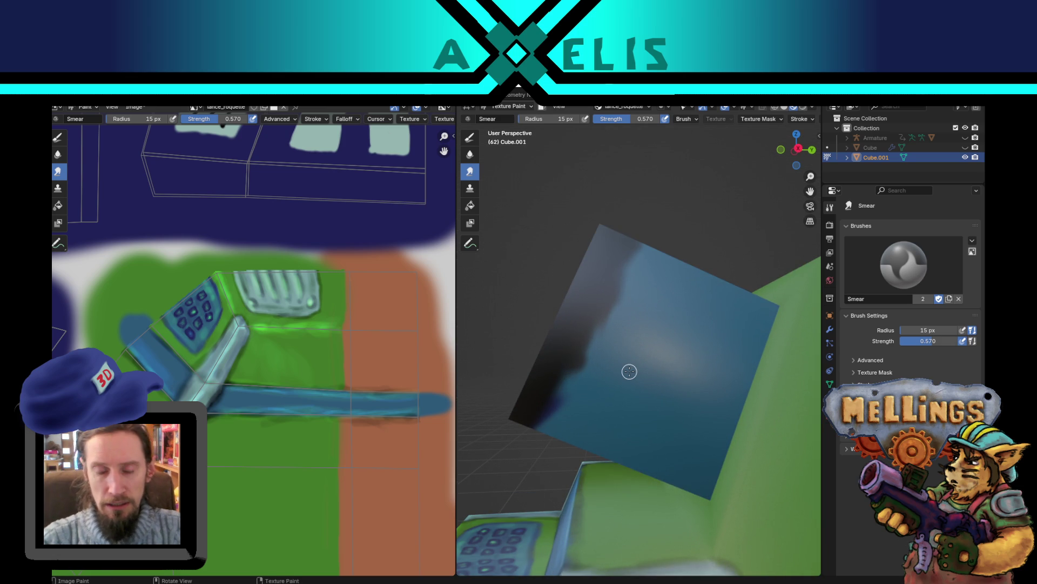
key("f")
left_click(562, 387)
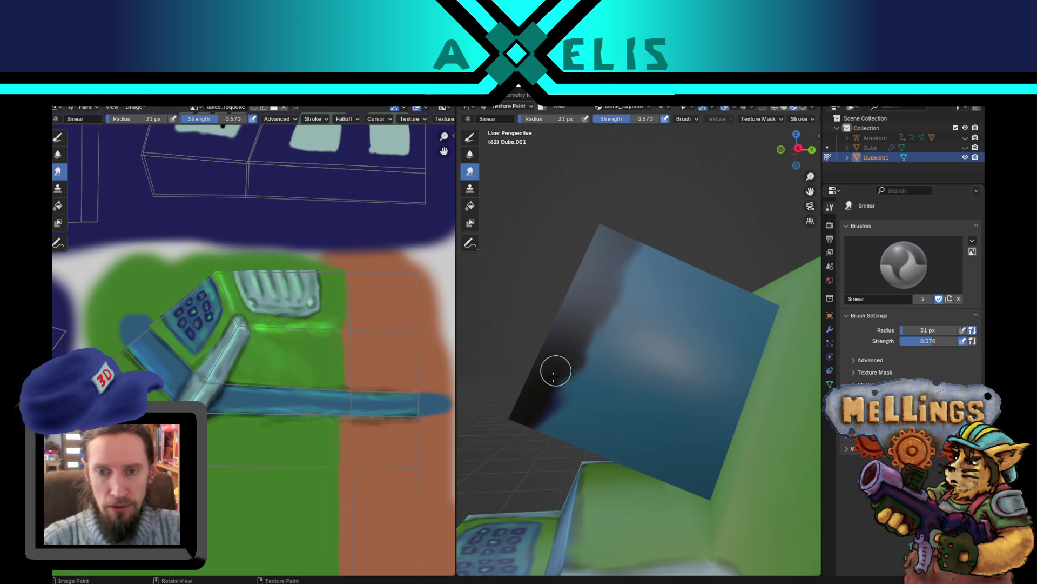
mouse_move(551, 395)
left_mouse_down()
mouse_move(609, 287)
mouse_move(556, 387)
mouse_move(616, 299)
mouse_move(583, 388)
left_mouse_up()
middle_click_drag(583, 388, 624, 347)
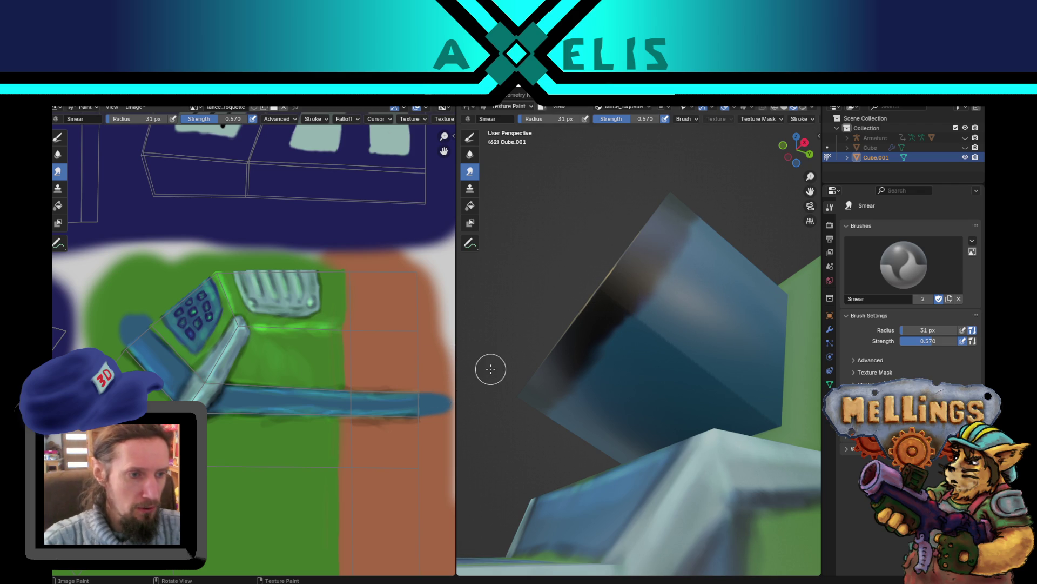
mouse_move(535, 343)
middle_mouse_down()
mouse_move(546, 315)
mouse_move(551, 341)
mouse_move(524, 440)
middle_mouse_up()
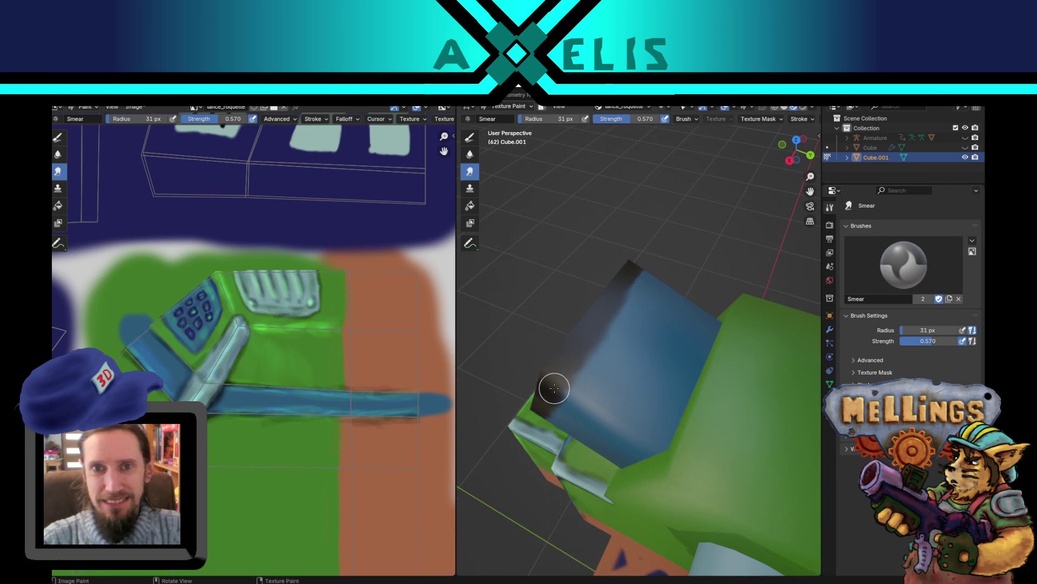
Step: Return to the Color Burn Draw brush at 14 px and save lance_roquette.png with Alt+S
left_click(469, 138)
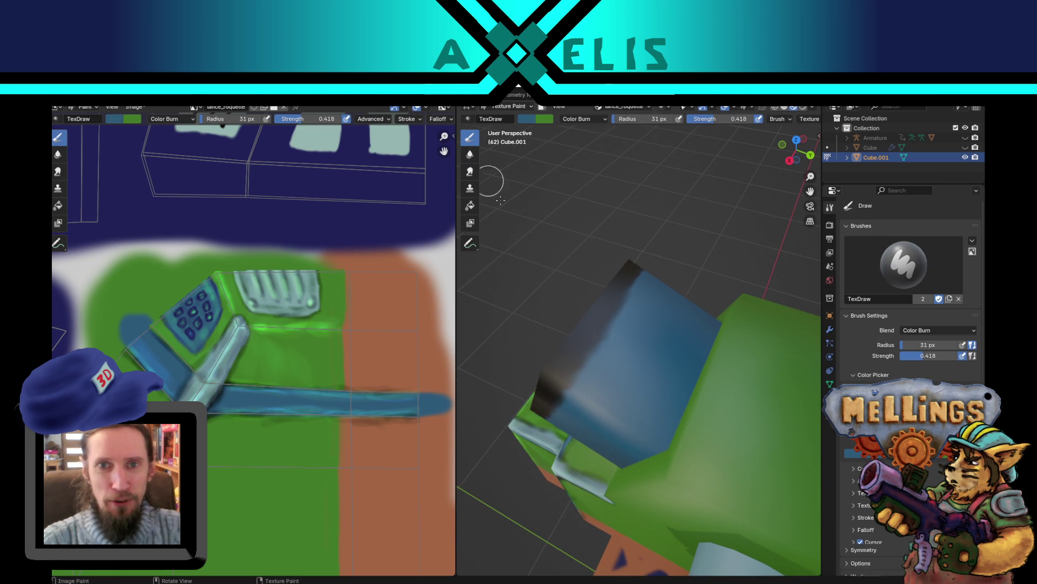
key("f")
left_click(599, 330)
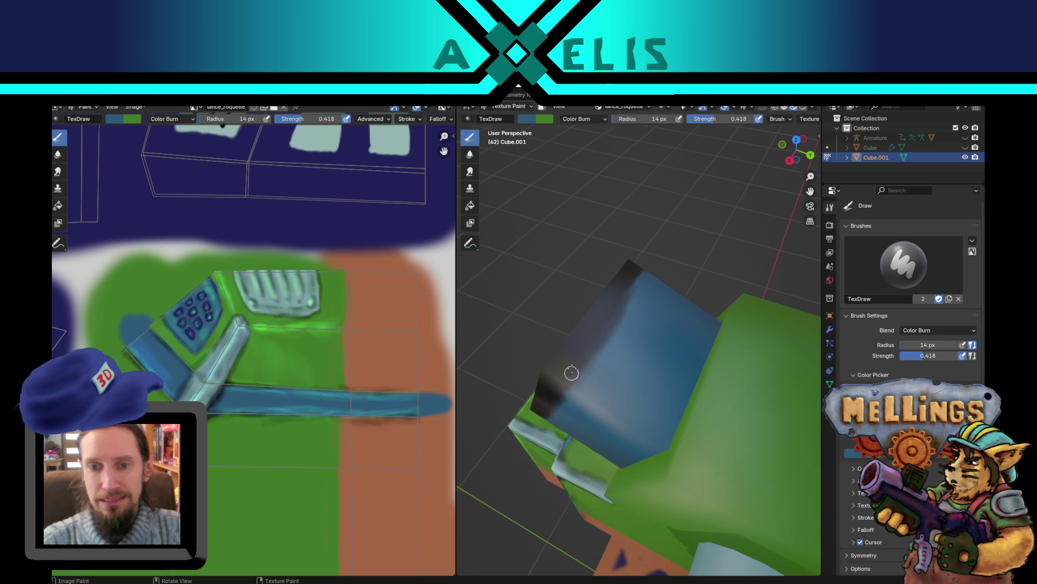
mouse_move(563, 410)
middle_mouse_down()
mouse_move(610, 336)
mouse_move(605, 310)
middle_mouse_up()
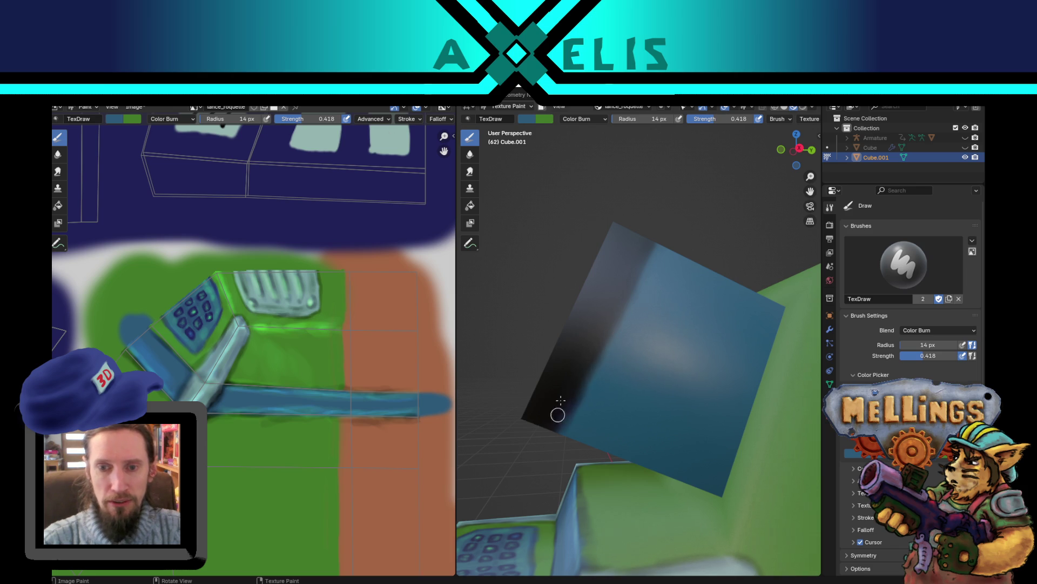
middle_click_drag(571, 445, 619, 425)
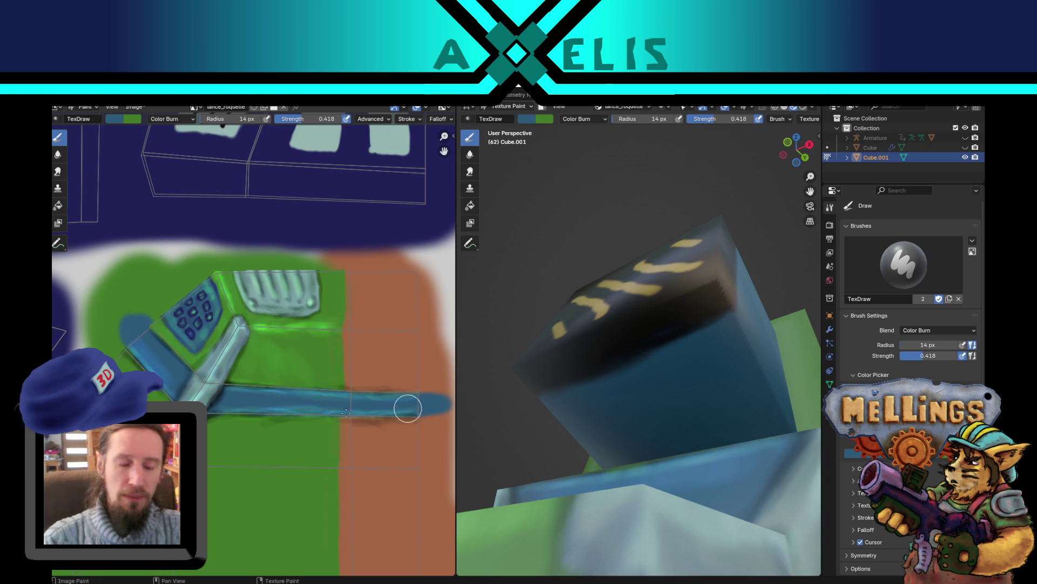
key("alt+s")
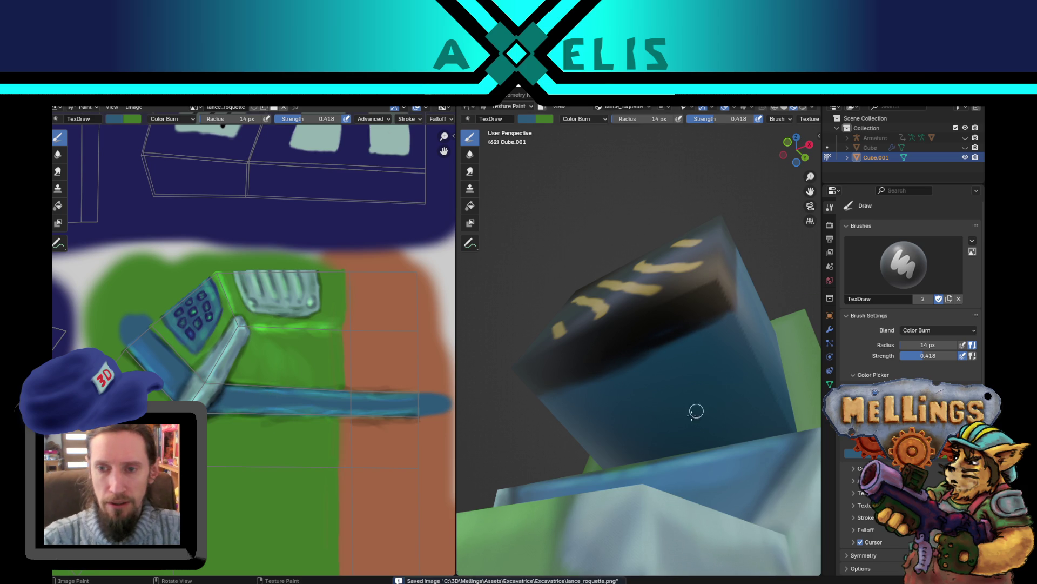
middle_click_drag(696, 411, 639, 461)
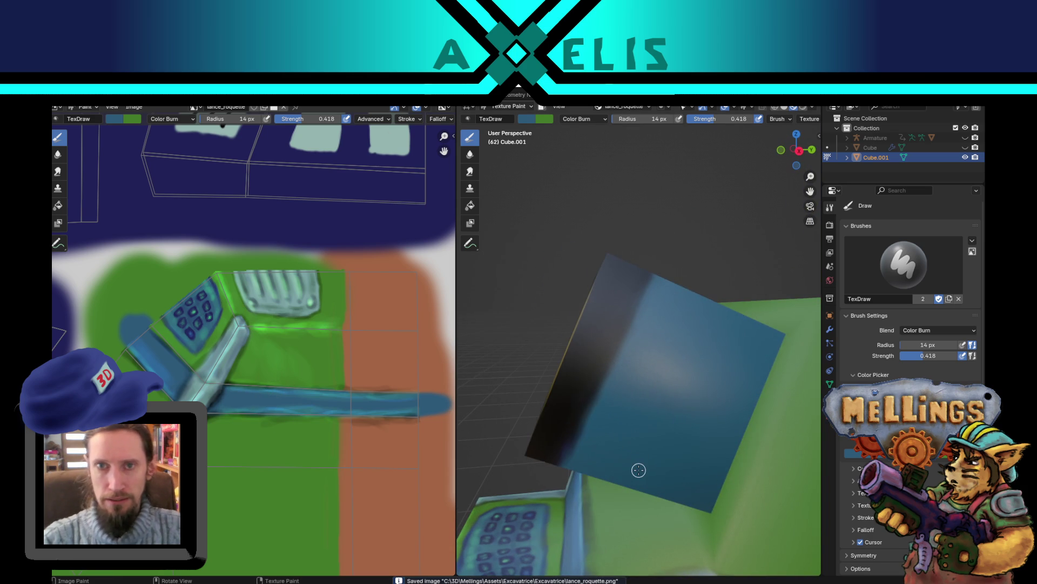
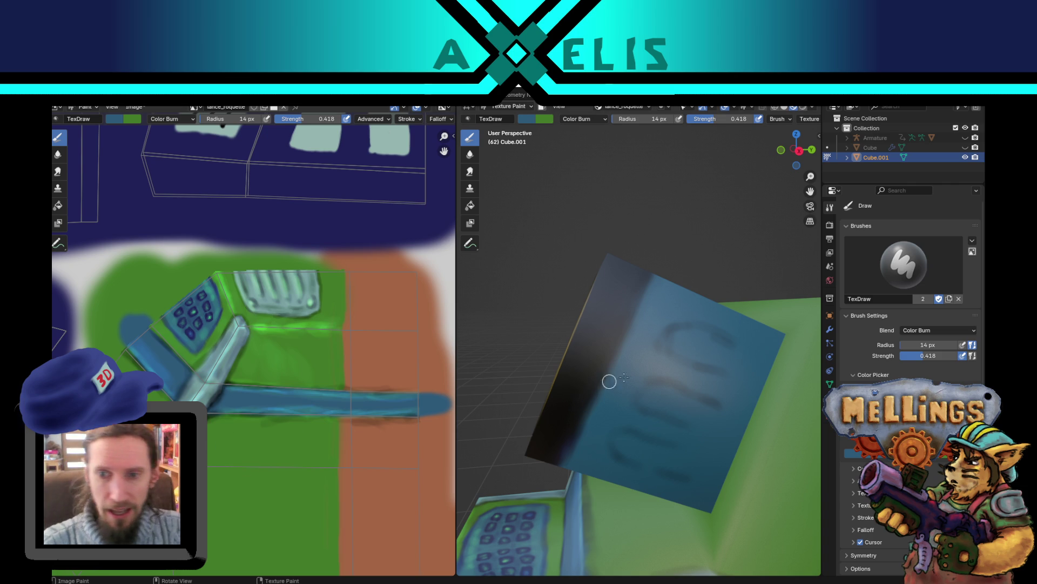
Step: Paint darker Color Burn marks on the cube's blue face with a 33 px brush, then pick Smear
key("f")
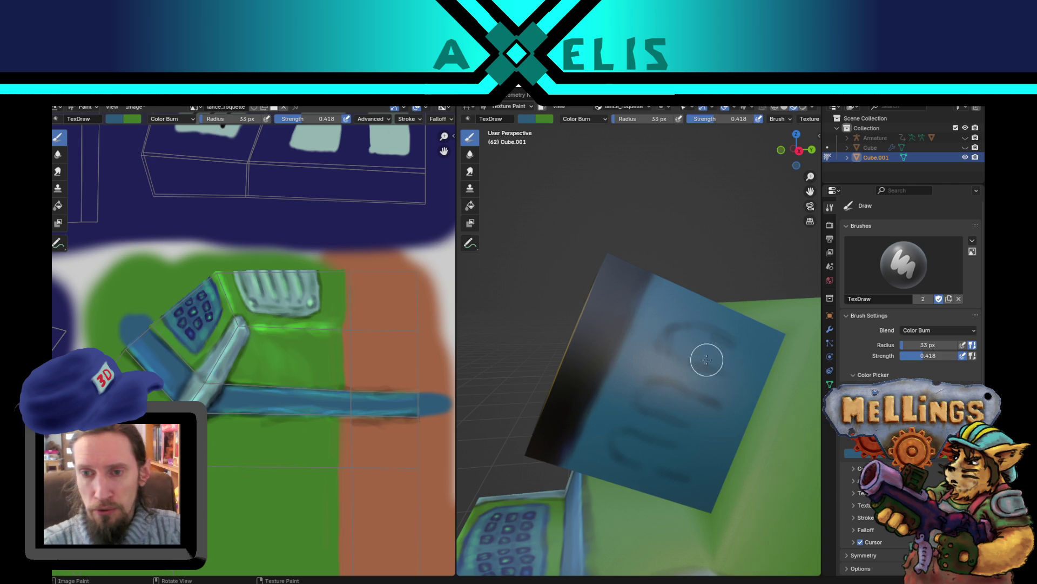
mouse_move(677, 334)
left_mouse_down()
mouse_move(690, 352)
mouse_move(711, 335)
mouse_move(658, 396)
mouse_move(680, 393)
mouse_move(679, 410)
mouse_move(630, 433)
mouse_move(629, 447)
mouse_move(658, 452)
mouse_move(672, 480)
mouse_move(646, 477)
mouse_move(716, 364)
mouse_move(621, 447)
mouse_move(666, 449)
mouse_move(645, 403)
mouse_move(687, 422)
mouse_move(692, 327)
mouse_move(679, 343)
mouse_move(772, 373)
left_mouse_up()
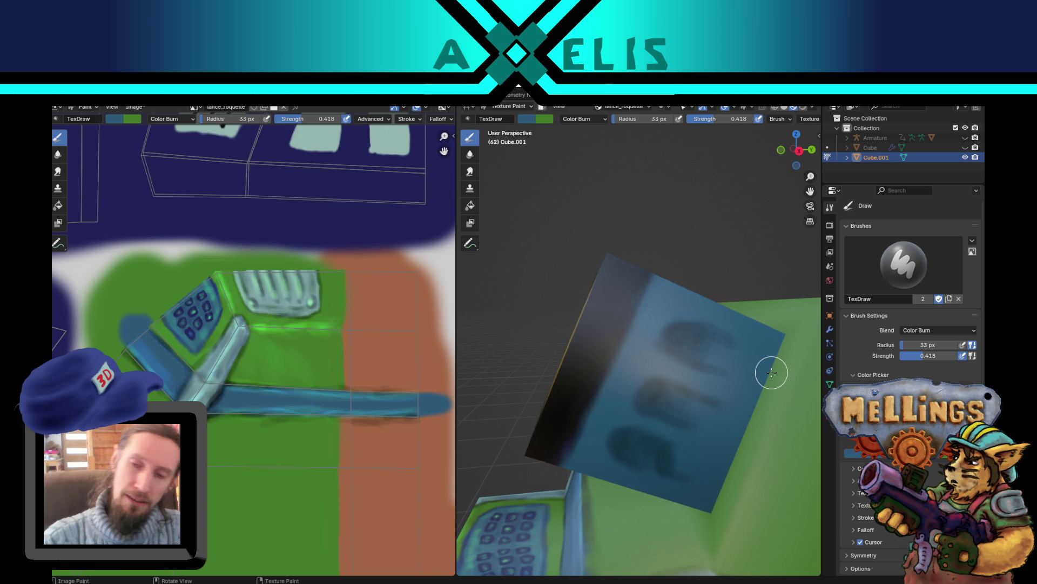
left_click(470, 171)
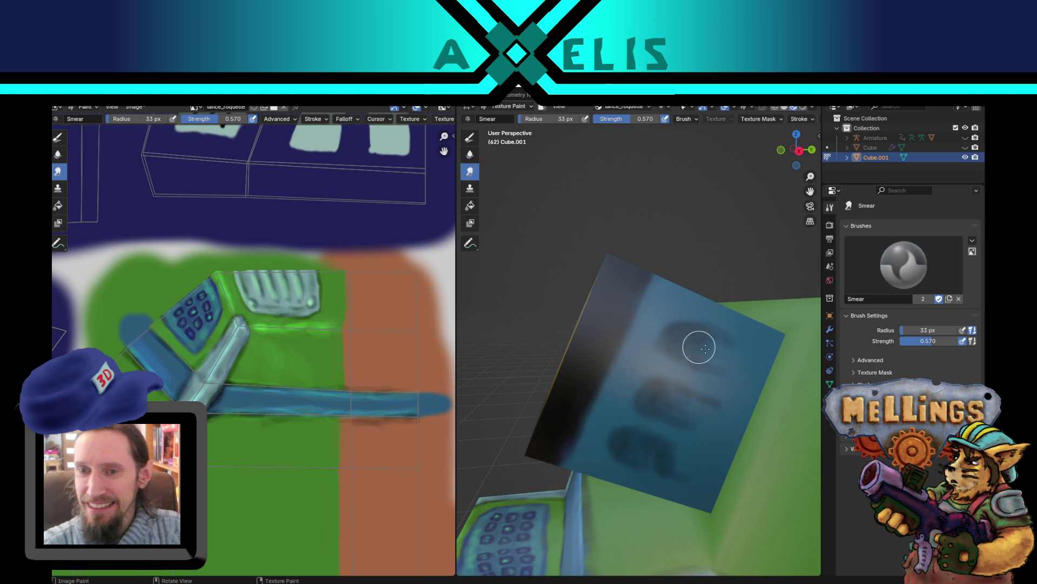
Step: Smear the dark mark into the blue face, then save lance_roquette.png and materiel.blend
left_click_drag(705, 348, 726, 376)
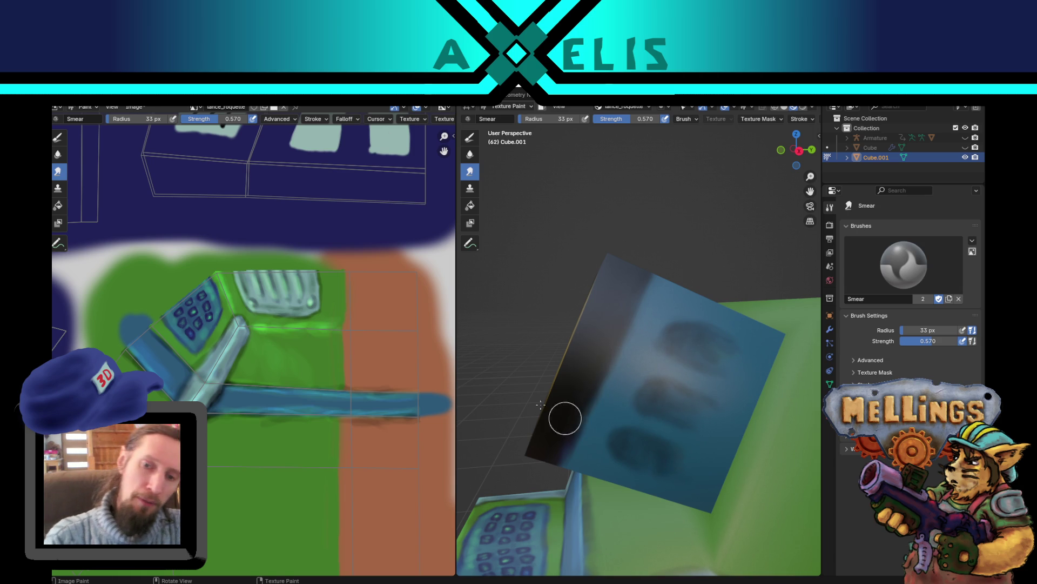
key("alt+s")
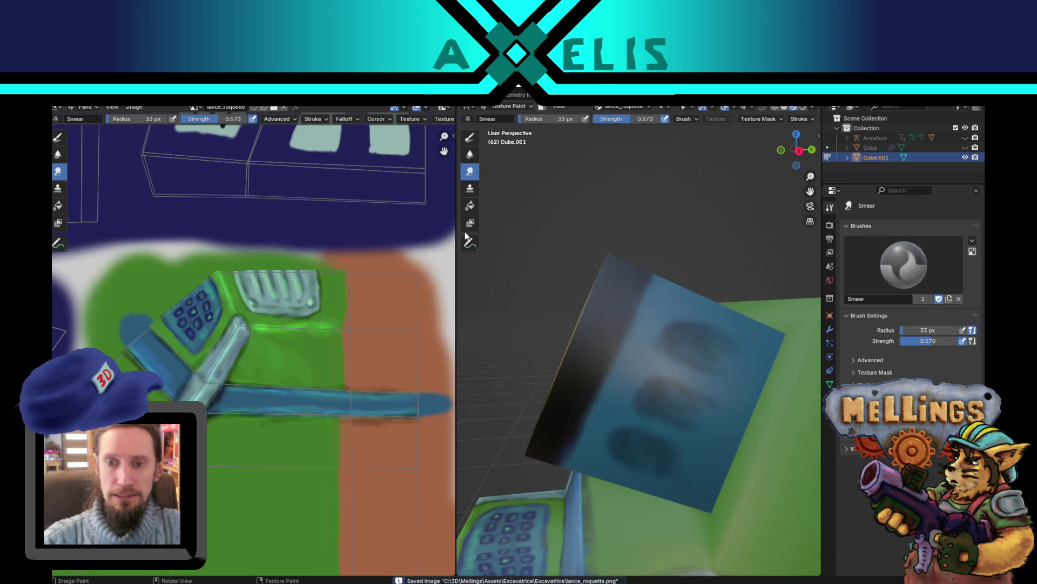
middle_click_drag(589, 326, 594, 330)
key("ctrl+s")
mouse_move(684, 353)
middle_mouse_down()
mouse_move(611, 356)
mouse_move(628, 356)
mouse_move(562, 382)
middle_mouse_up()
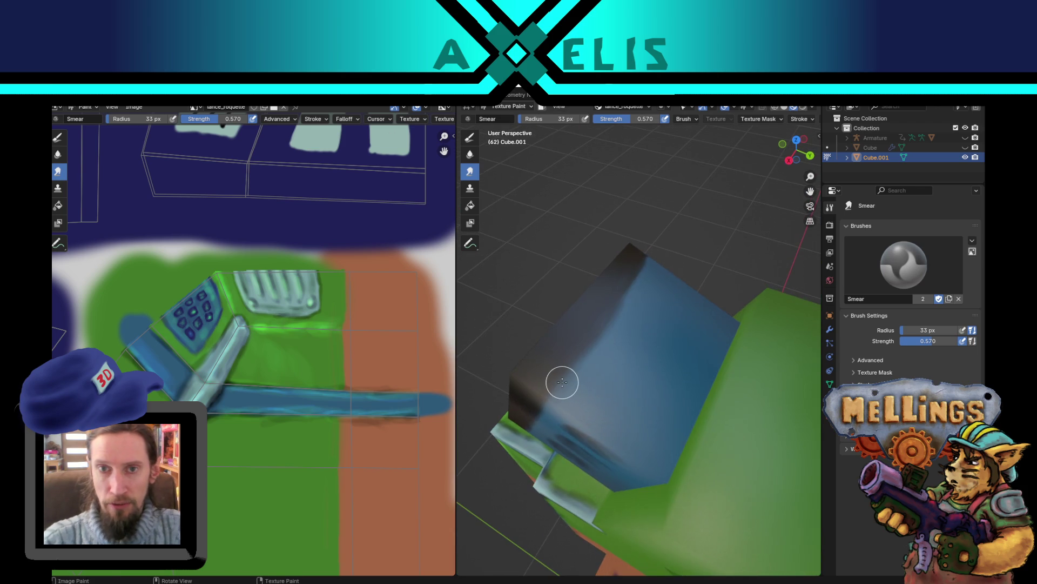
Step: Paint two dark diagonal streaks with a 14 px Draw brush, then set Blend to Color Dodge
left_click(470, 138)
key("f")
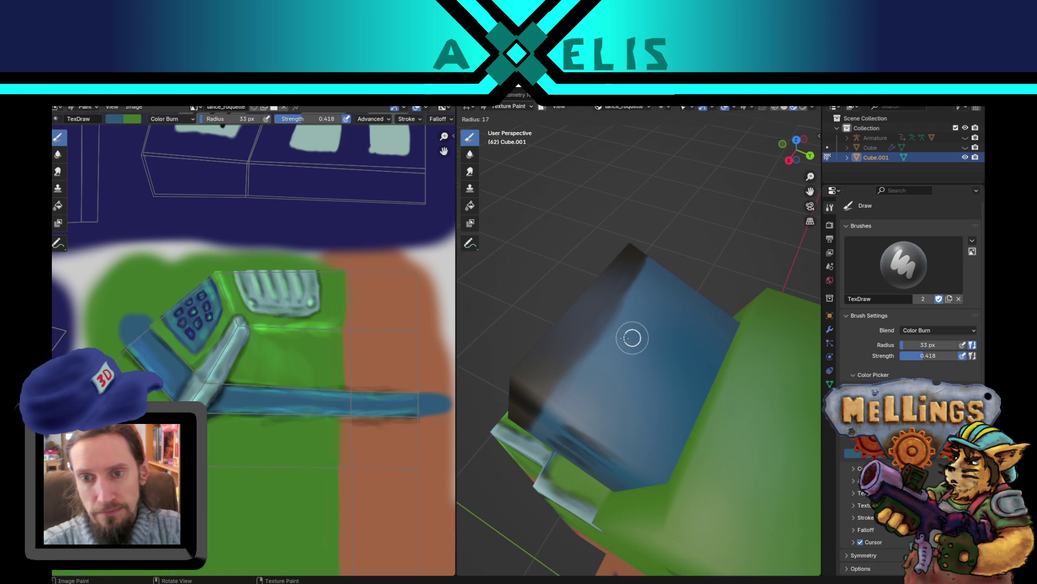
left_click(645, 327)
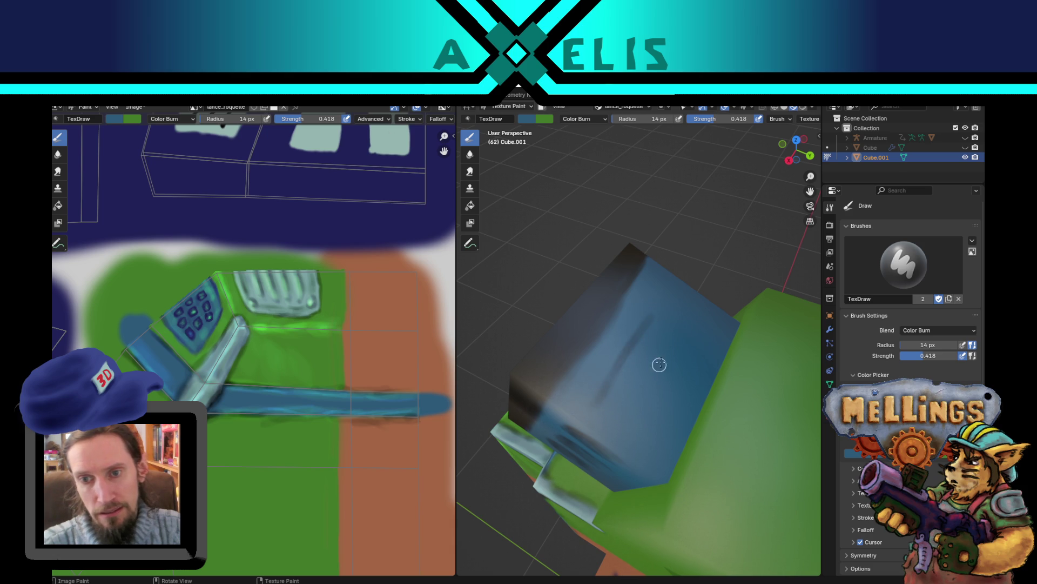
left_click_drag(667, 345, 618, 420)
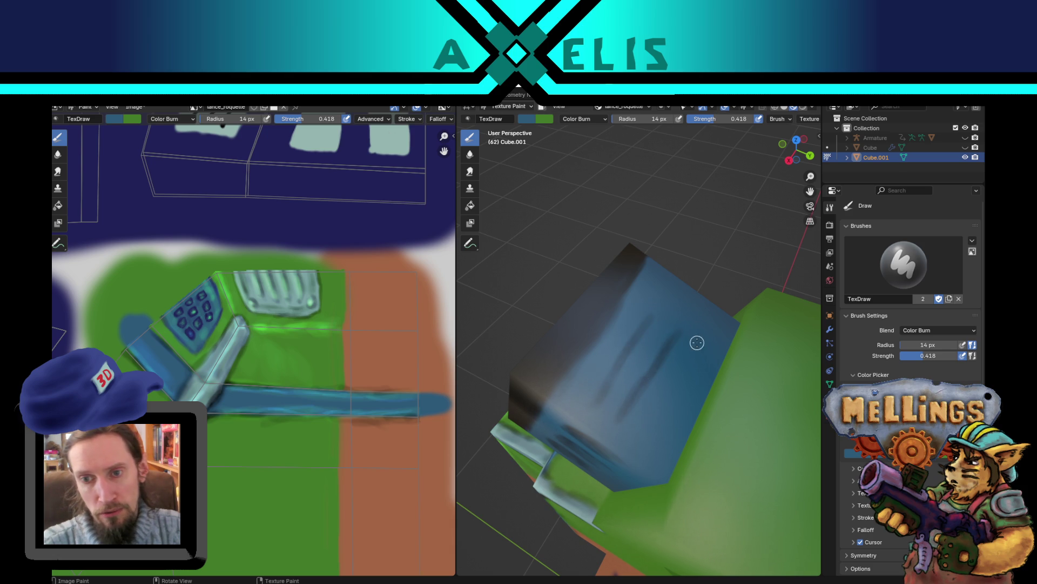
left_click_drag(697, 343, 675, 392)
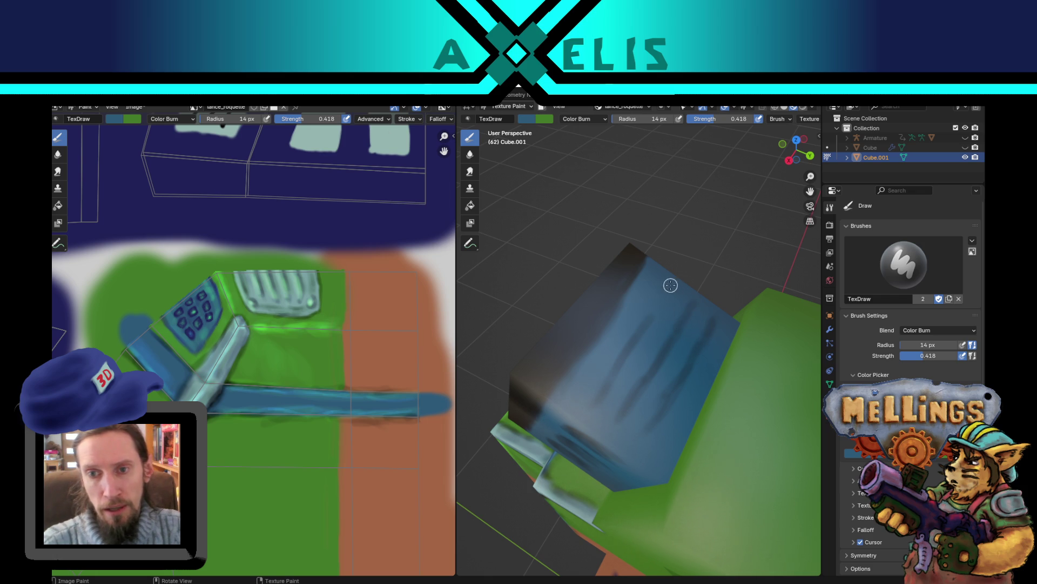
left_click(585, 119)
left_click(598, 227)
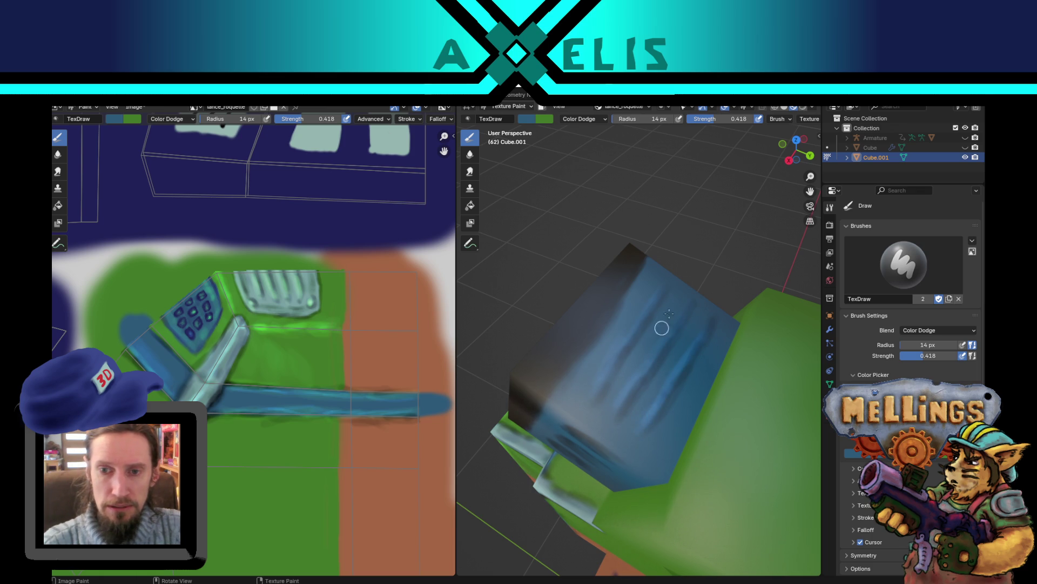
Step: Paint Color Dodge highlights along the lower dark blob's edge, resizing the brush to 18, 45, then 16 px
key("bracketright")
key("bracketright")
key("bracketright")
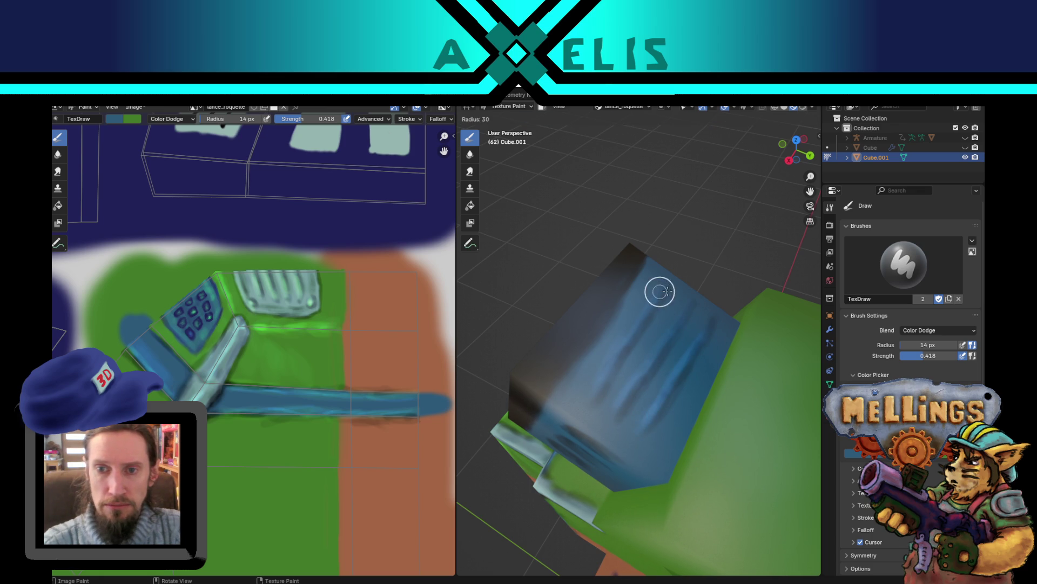
key("bracketleft")
key("bracketleft")
key("bracketleft")
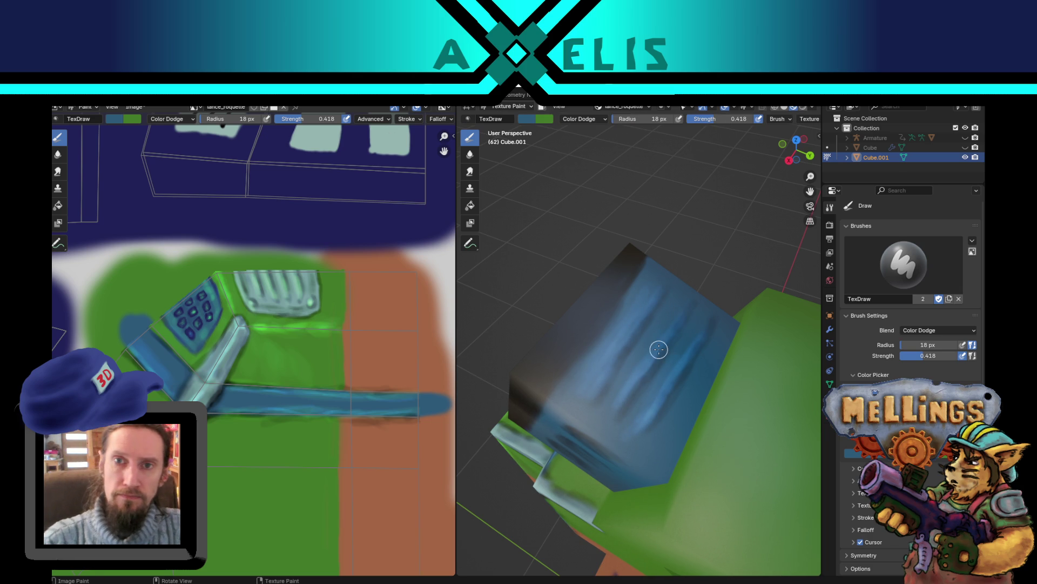
middle_click_drag(658, 350, 675, 279)
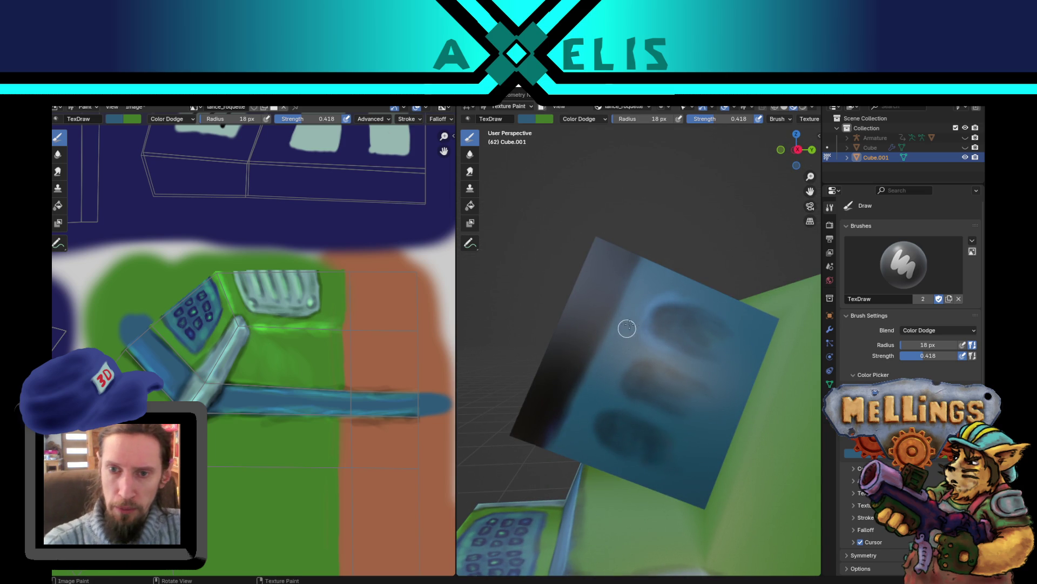
mouse_move(647, 396)
left_mouse_down()
mouse_move(625, 396)
mouse_move(630, 412)
mouse_move(591, 411)
mouse_move(626, 467)
left_mouse_up()
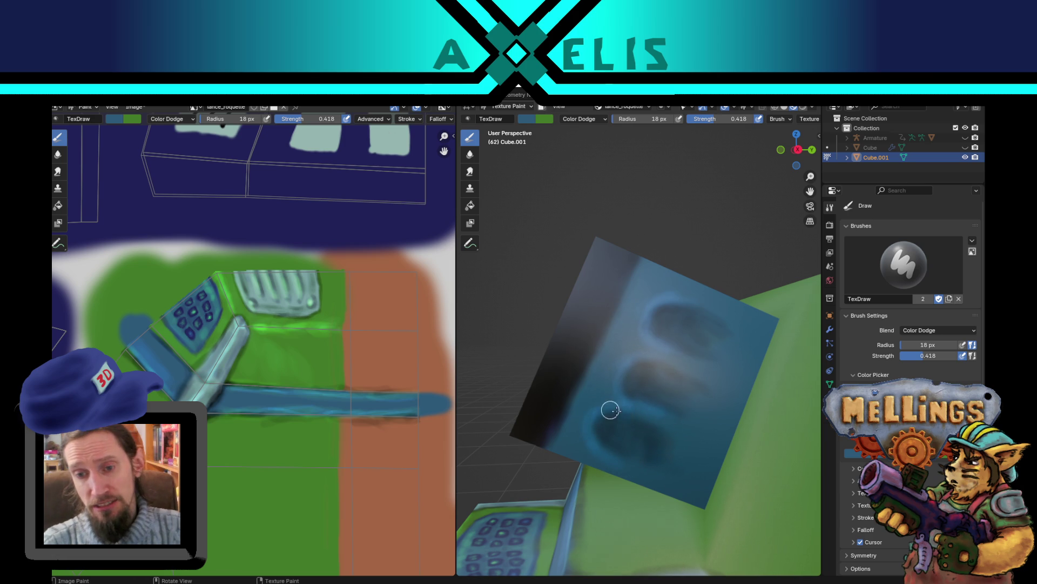
key("f")
left_click(719, 420)
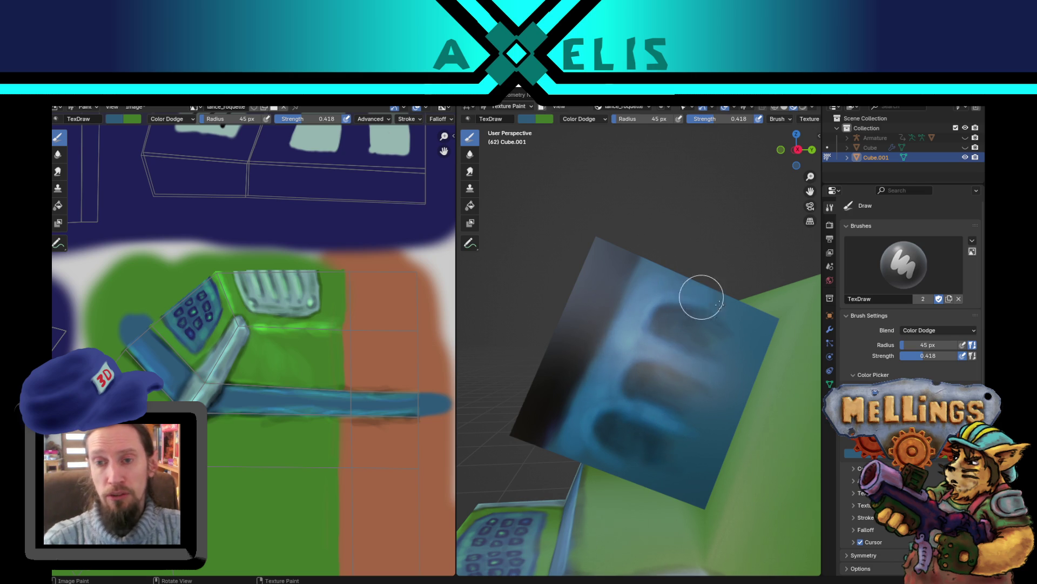
middle_click_drag(675, 384, 645, 427)
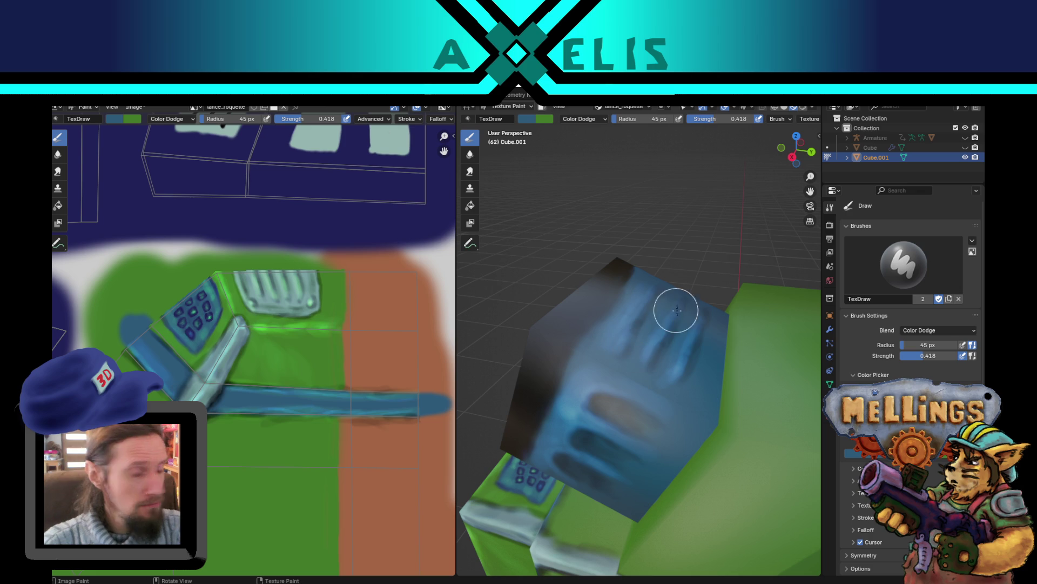
key("f")
left_click(630, 371)
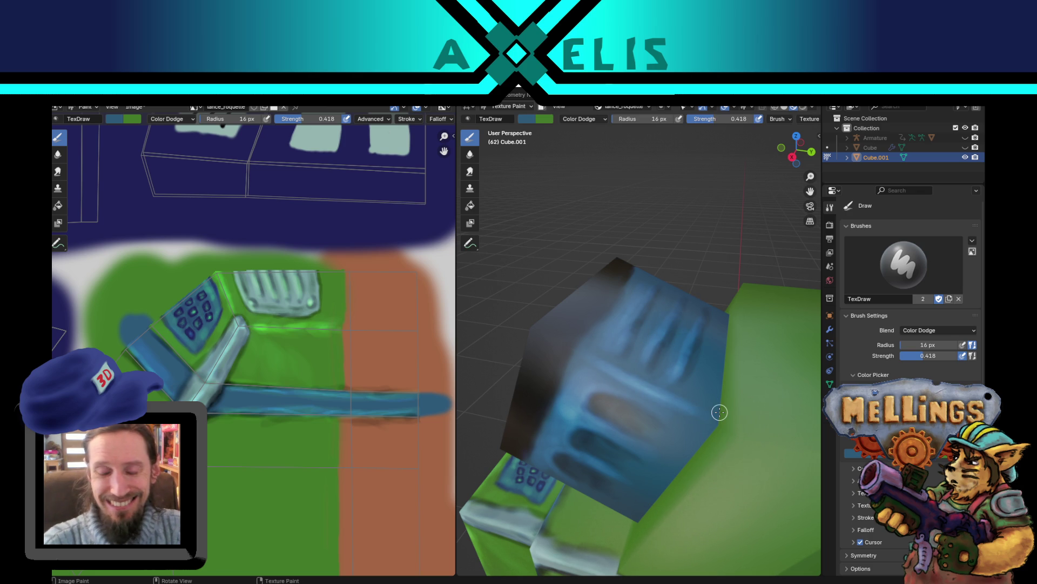
middle_click_drag(720, 412, 523, 393)
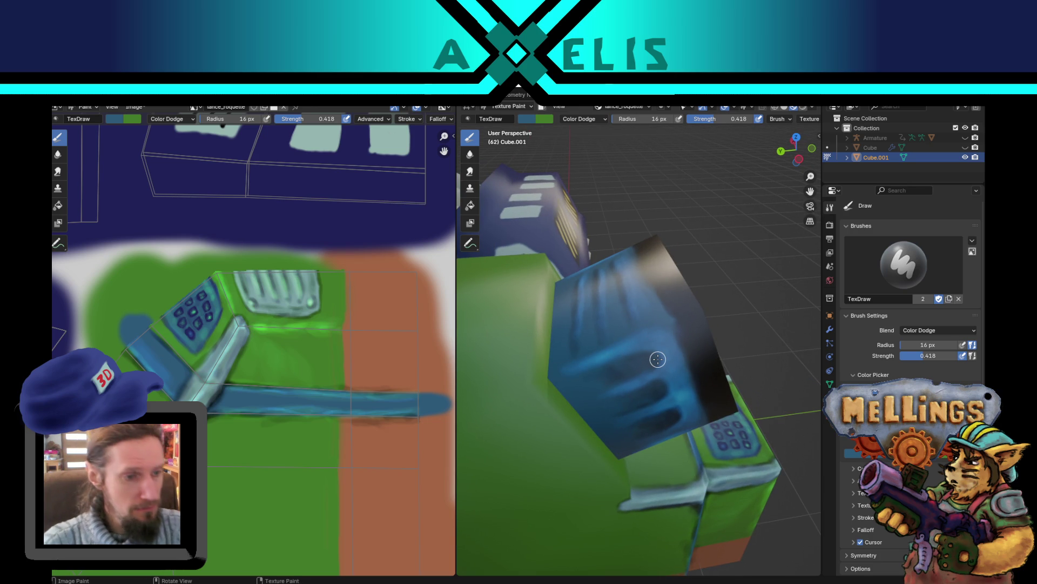
Step: Save lance_roquette.png and orbit closer around the machine to inspect the yellow-striped black screen
middle_click_drag(657, 358, 537, 305)
scroll(568, 340, "down", 5)
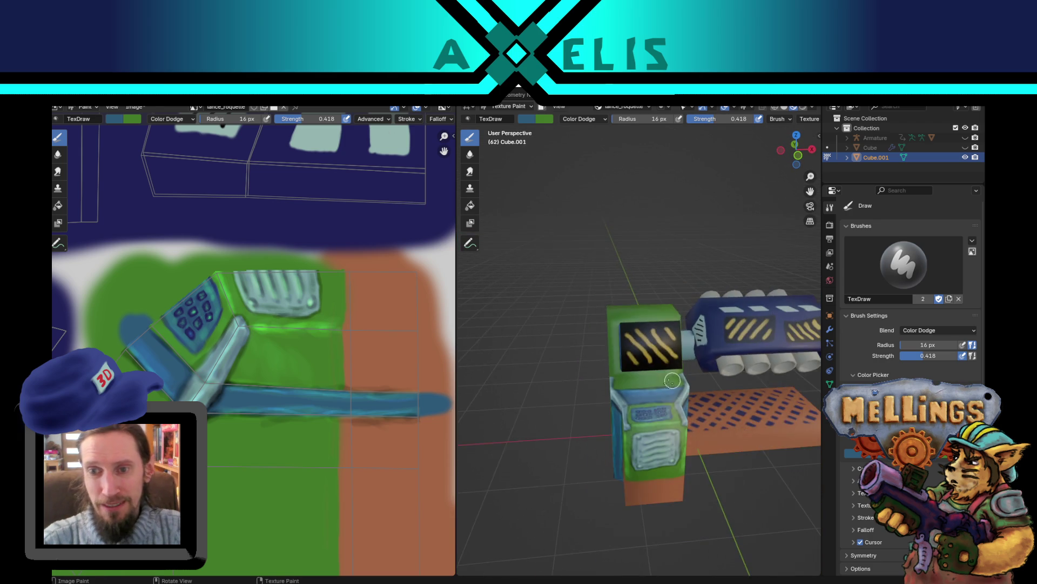
mouse_move(671, 380)
middle_mouse_down()
mouse_move(599, 379)
mouse_move(617, 402)
middle_mouse_up()
key("alt+s")
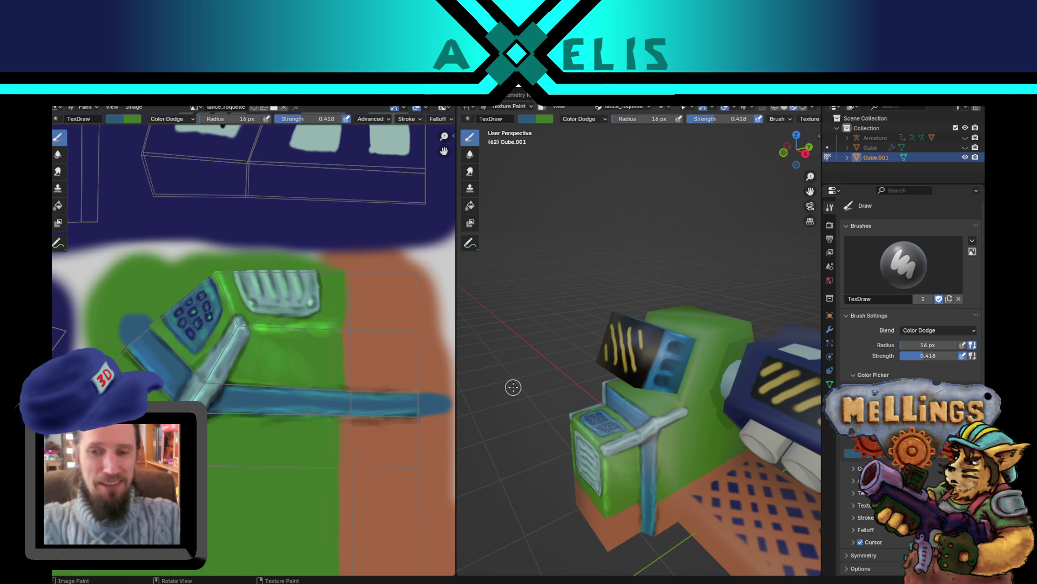
scroll(686, 378, "up", 3)
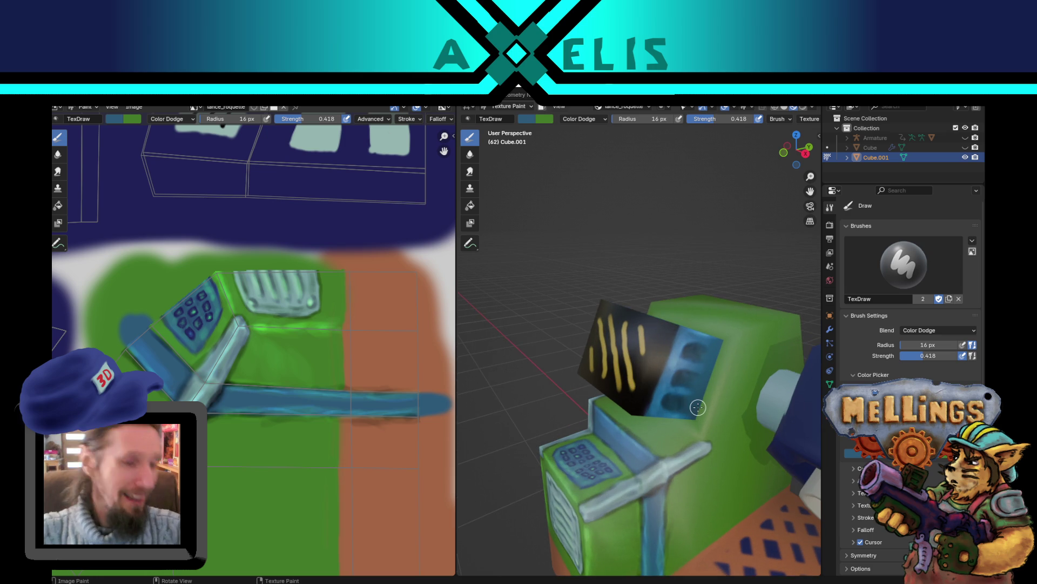
mouse_move(698, 406)
middle_mouse_down()
mouse_move(700, 387)
mouse_move(722, 417)
mouse_move(671, 381)
middle_mouse_up()
scroll(669, 399, "up", 2)
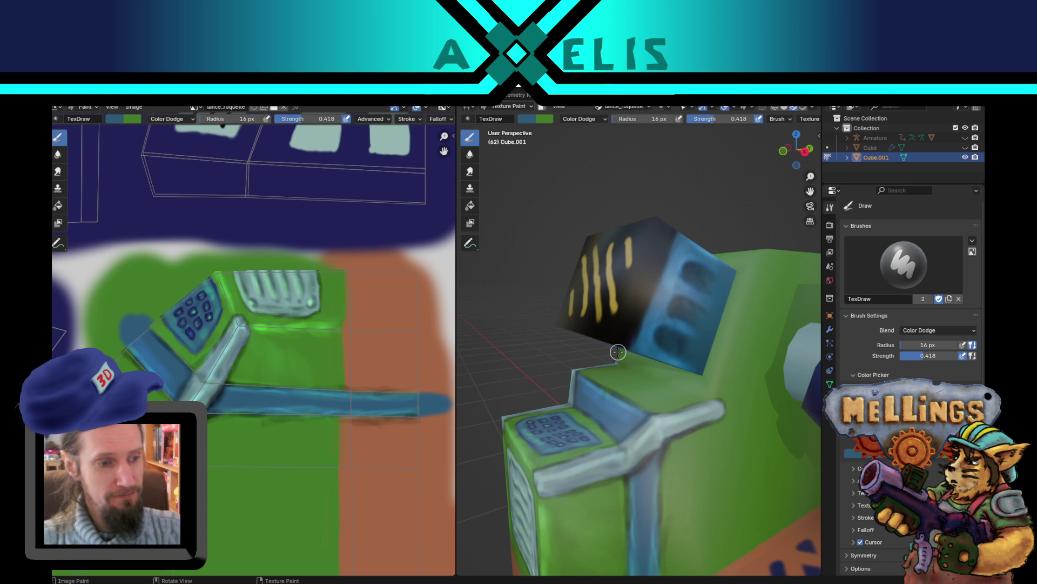
scroll(633, 334, "up", 3)
mouse_move(632, 336)
middle_mouse_down()
mouse_move(688, 339)
mouse_move(706, 358)
middle_mouse_up()
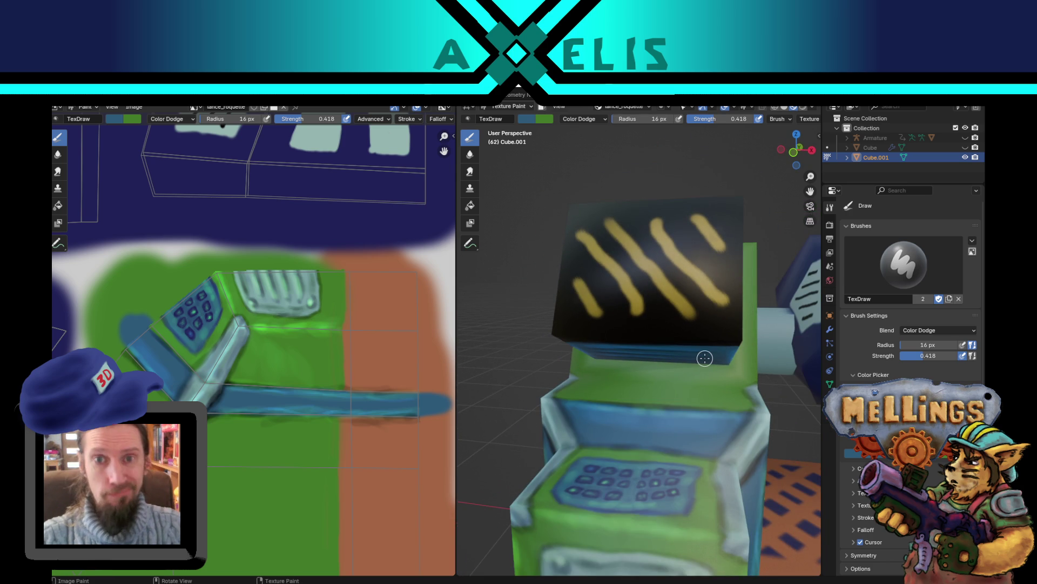
left_click(581, 120)
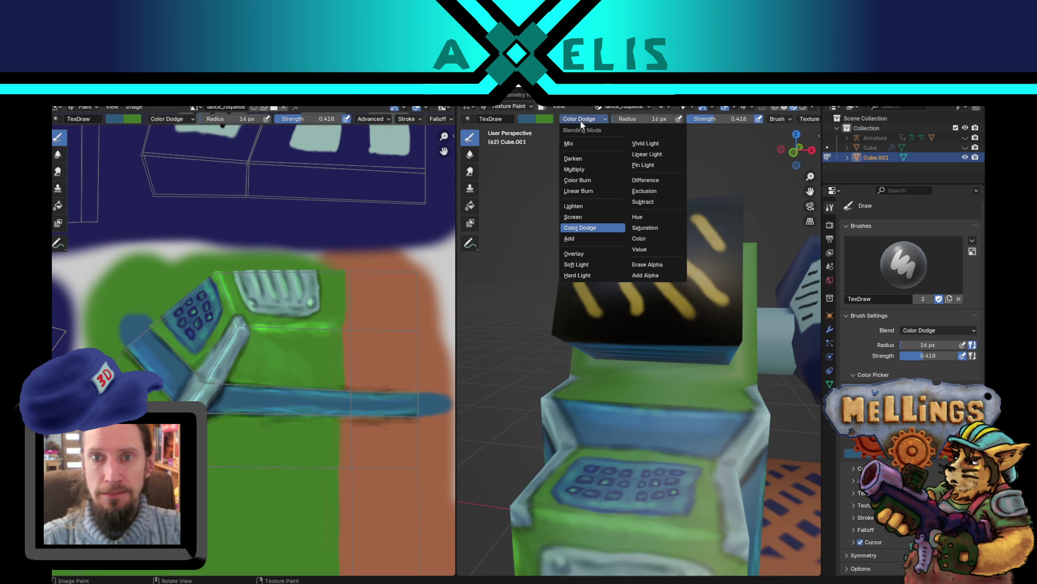
Step: Burn-darken the surface below the black panel, shrink the brush to 12 px, and pick olive yellow
left_click(590, 178)
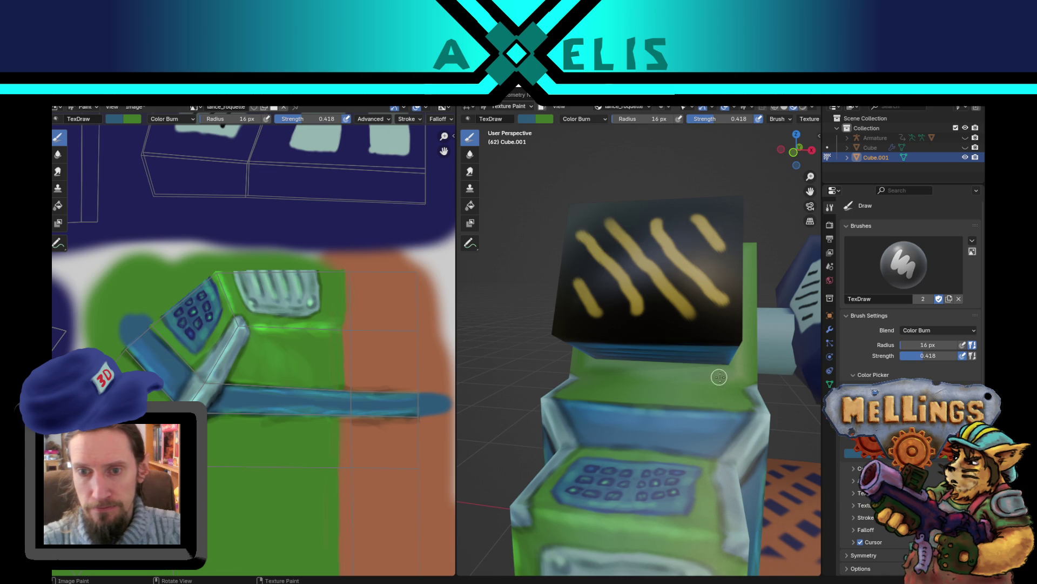
left_click_drag(599, 369, 731, 381)
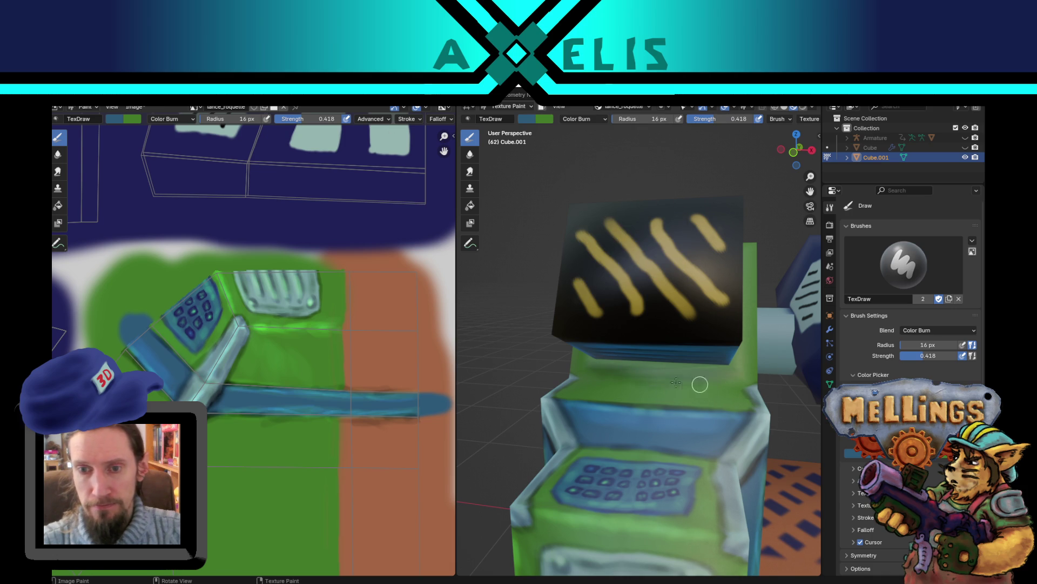
key("f")
left_click(651, 381)
left_click_drag(227, 119, 215, 119)
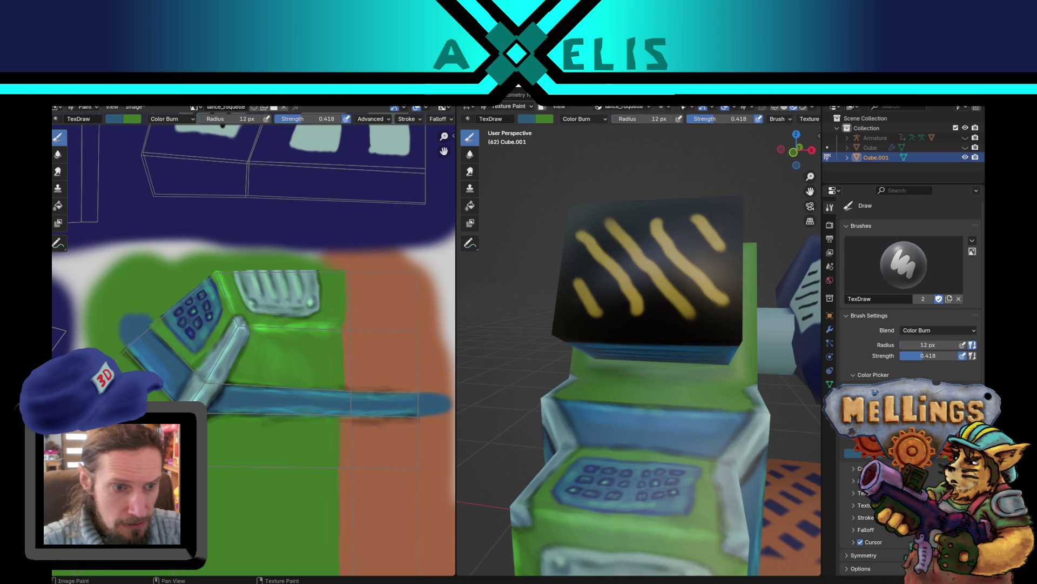
middle_click_drag(216, 423, 341, 296)
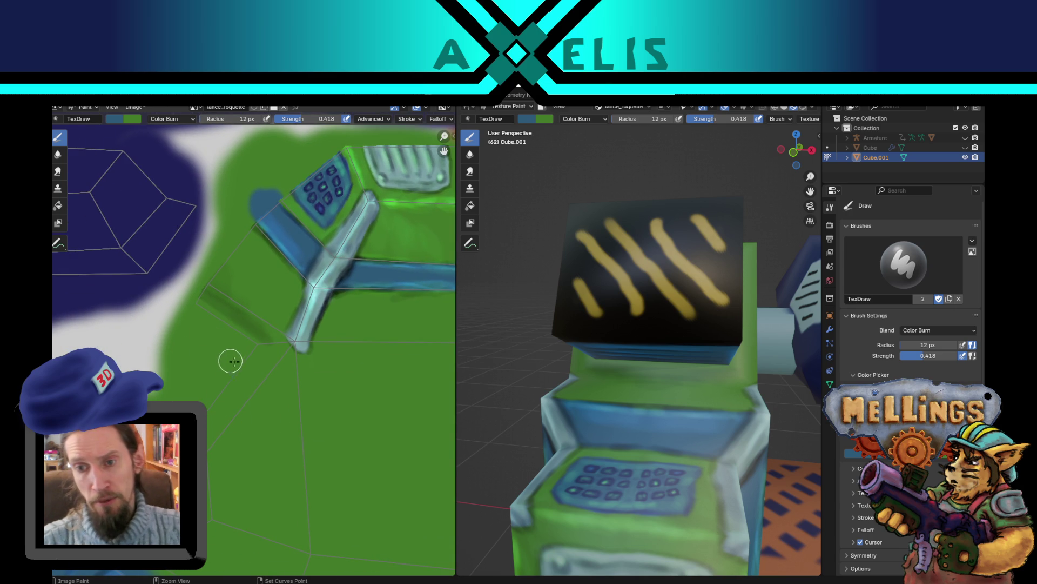
left_click(114, 119)
left_click_drag(156, 171, 132, 181)
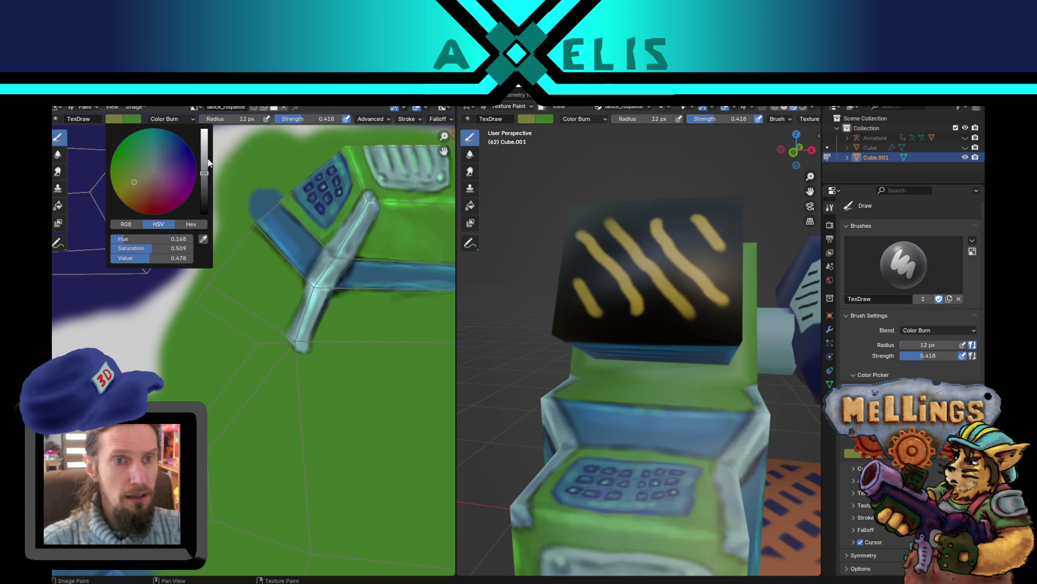
Step: Keep the blend mode on Mix and pick a brighter warm tan yellow painting colour
left_click_drag(209, 162, 206, 154)
left_click(174, 118)
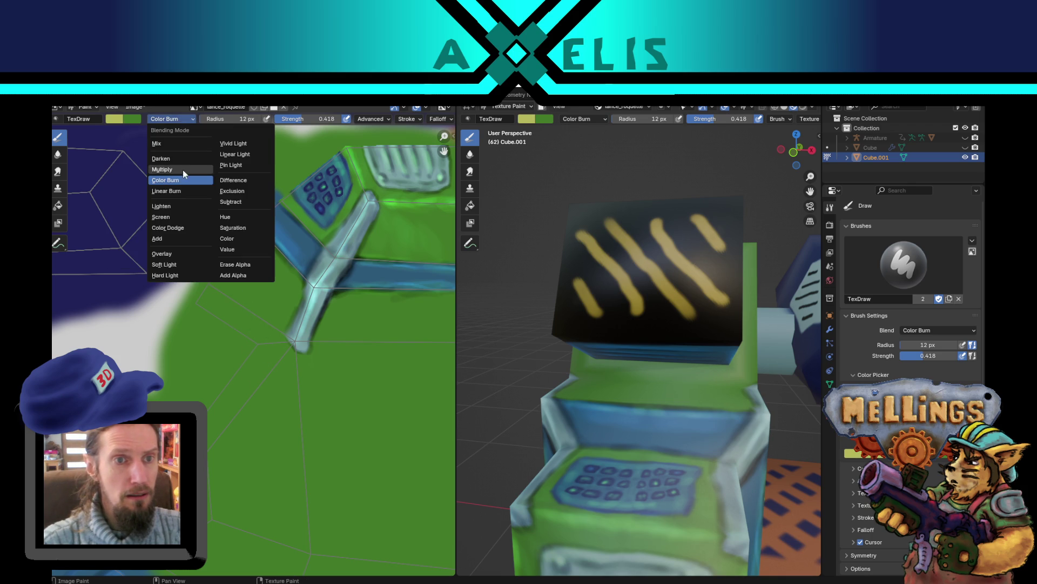
left_click(183, 170)
left_click(174, 118)
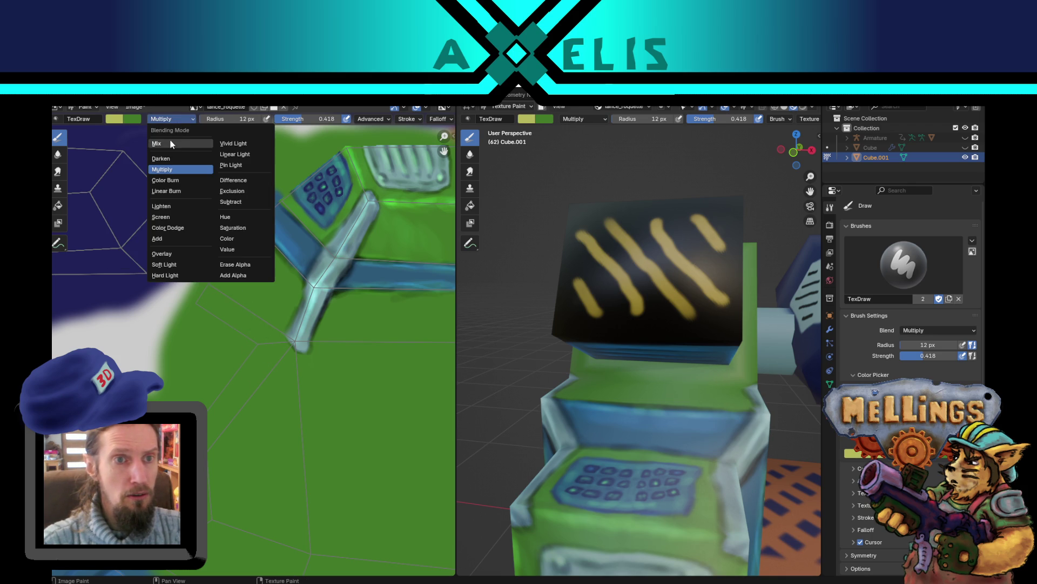
left_click(159, 139)
right_click(114, 120)
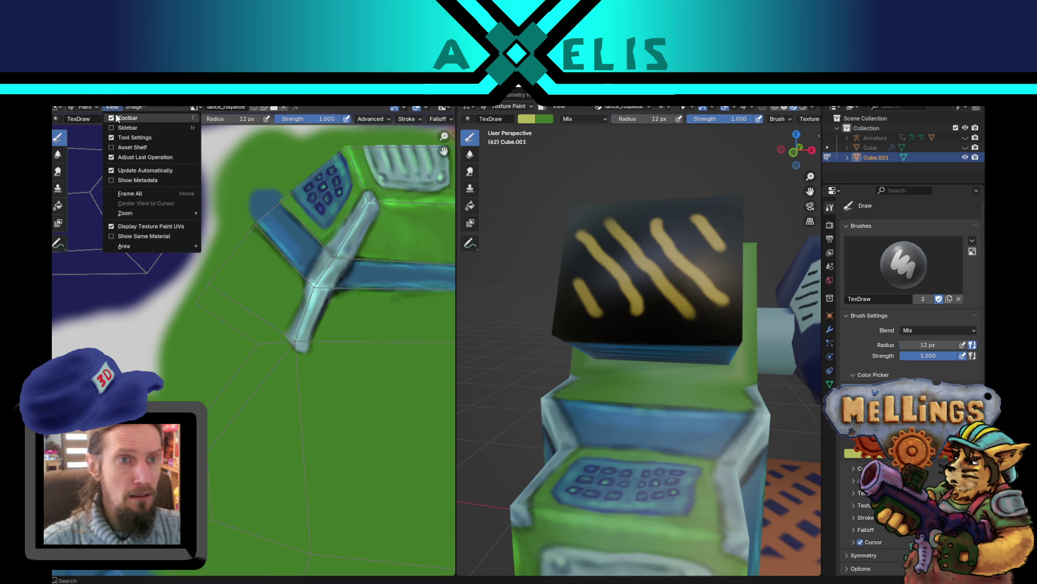
key("Escape")
left_click(115, 120)
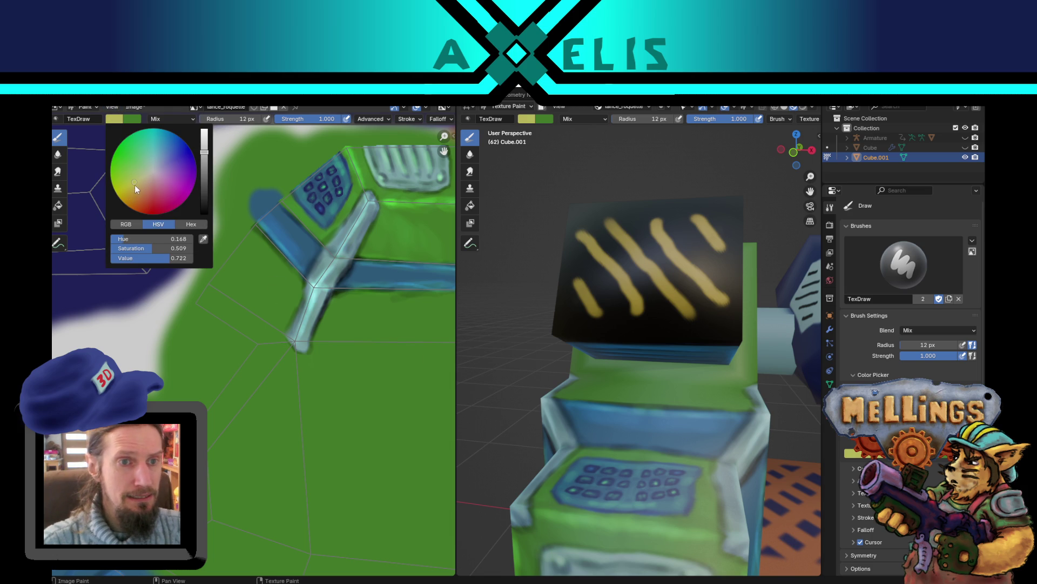
left_click_drag(135, 187, 137, 187)
left_click_drag(205, 153, 206, 150)
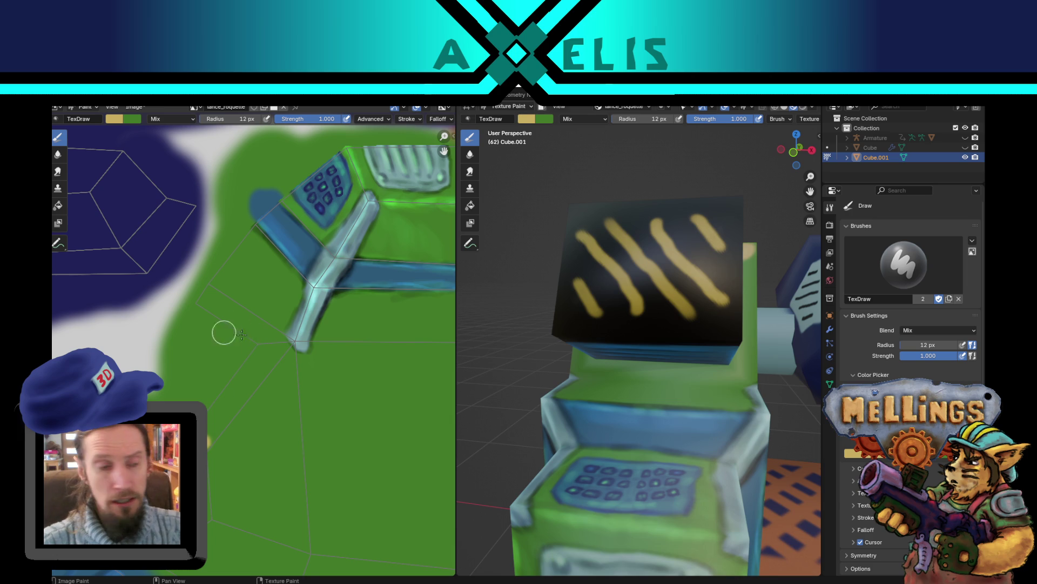
Step: Paint a tan-yellow band along the Y-shaped UV edge up to the junction
mouse_move(233, 316)
left_mouse_down()
mouse_move(200, 299)
mouse_move(269, 341)
left_mouse_up()
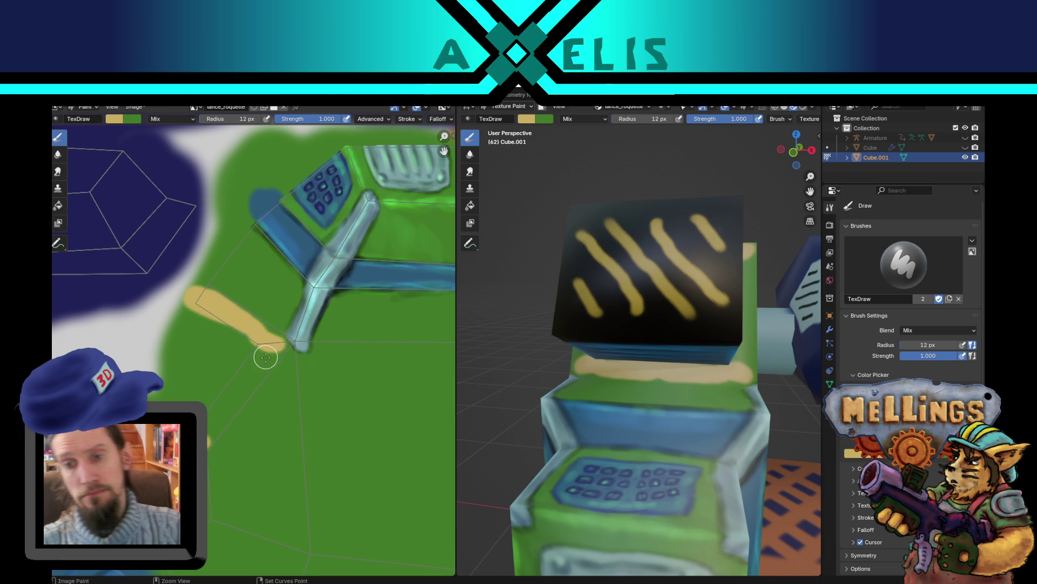
key("ctrl+z")
mouse_move(230, 416)
left_mouse_down()
mouse_move(222, 412)
mouse_move(213, 435)
mouse_move(270, 346)
mouse_move(220, 381)
left_mouse_up()
mouse_move(223, 322)
left_mouse_down()
mouse_move(196, 300)
mouse_move(240, 327)
mouse_move(231, 307)
mouse_move(278, 348)
mouse_move(285, 341)
mouse_move(242, 323)
mouse_move(270, 338)
mouse_move(227, 396)
left_mouse_up()
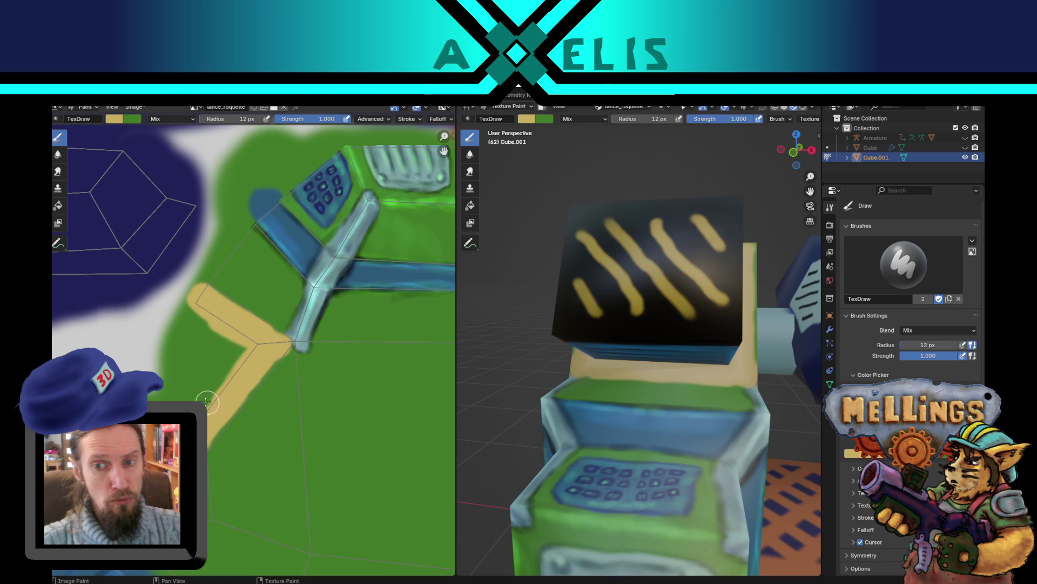
Step: Inspect the painted machine in the 3D view and save the texture image
scroll(755, 210, "down", 5)
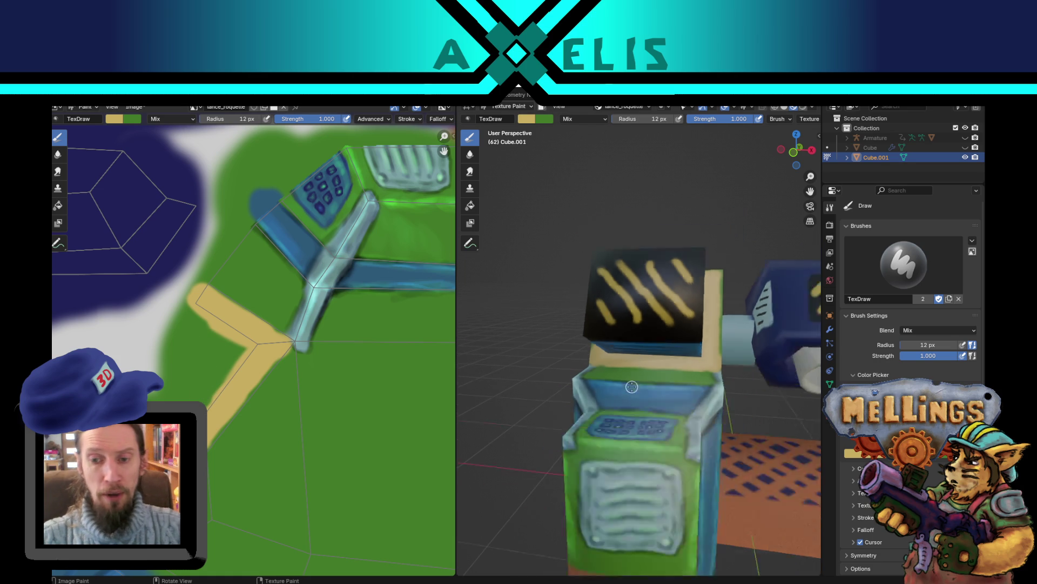
middle_click_drag(642, 405, 639, 409)
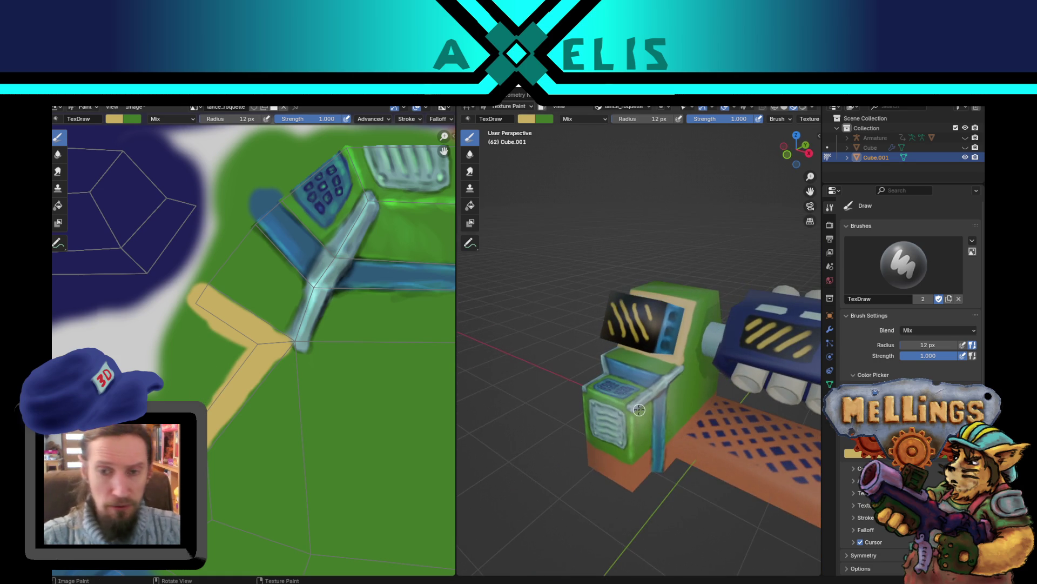
scroll(639, 410, "up", 1)
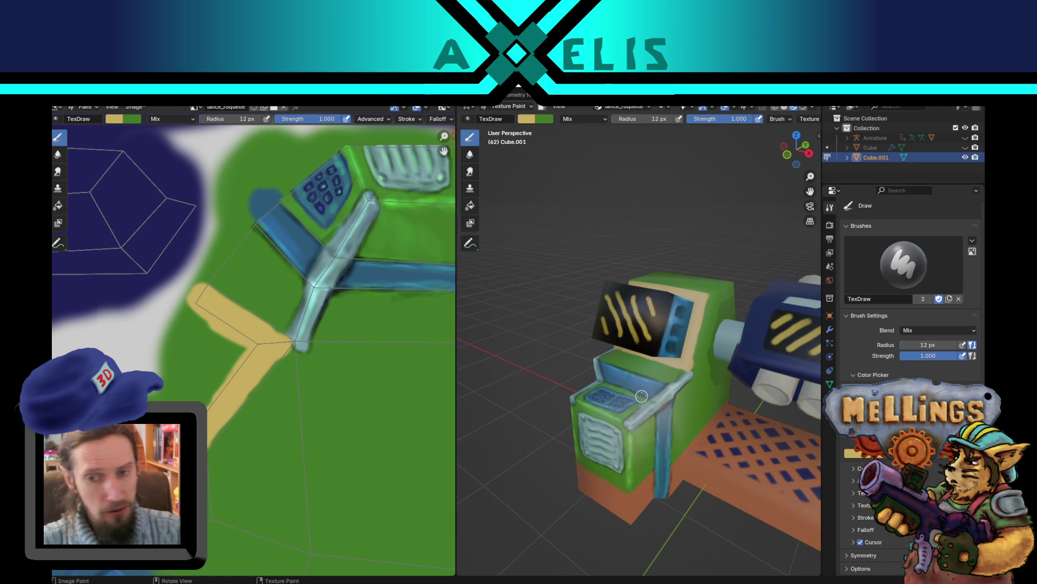
scroll(642, 396, "up", 1)
middle_click_drag(641, 395, 658, 397)
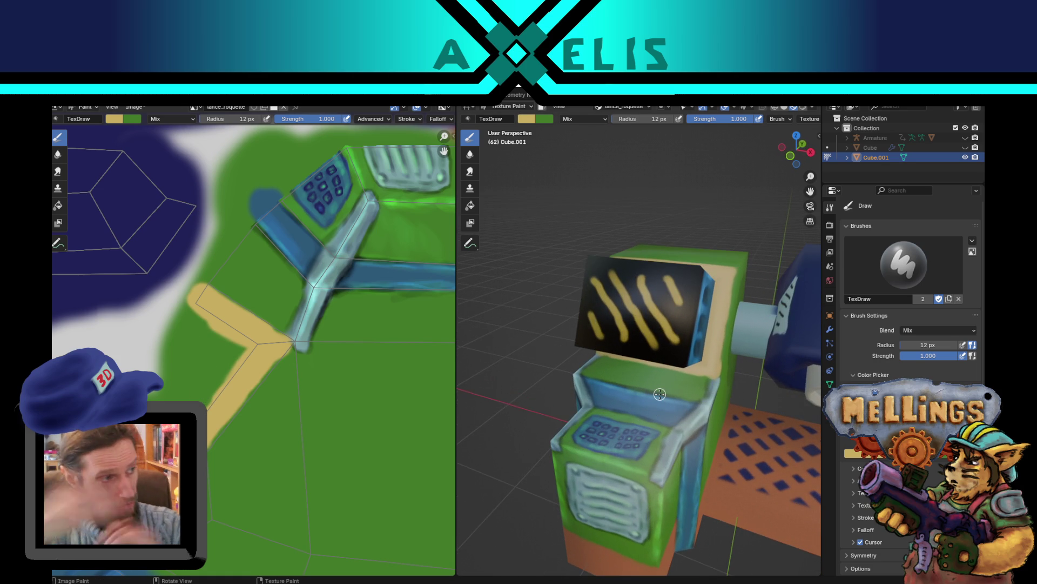
scroll(293, 346, "up", 2)
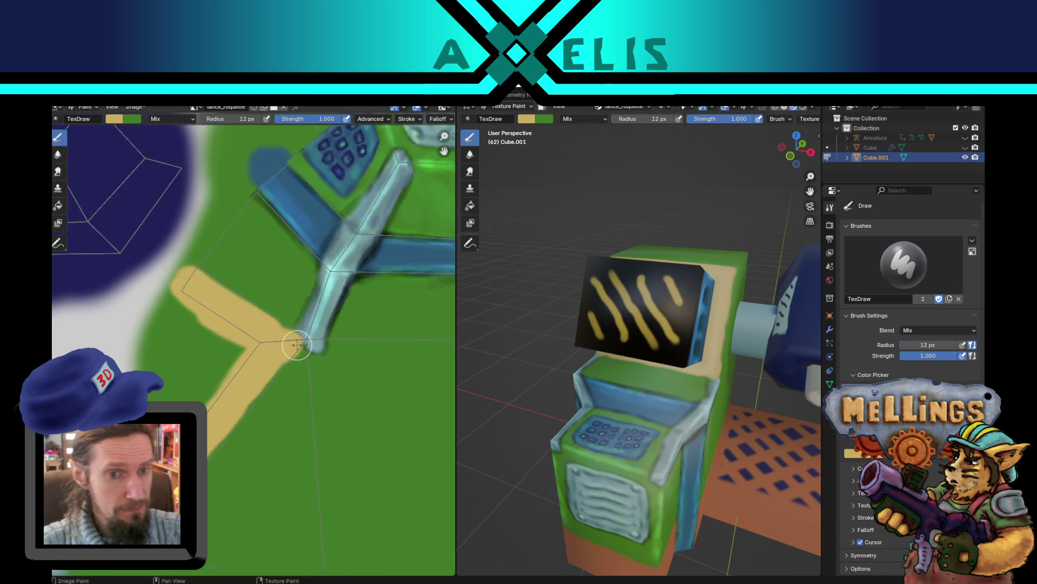
scroll(283, 354, "down", 2)
scroll(281, 349, "up", 3)
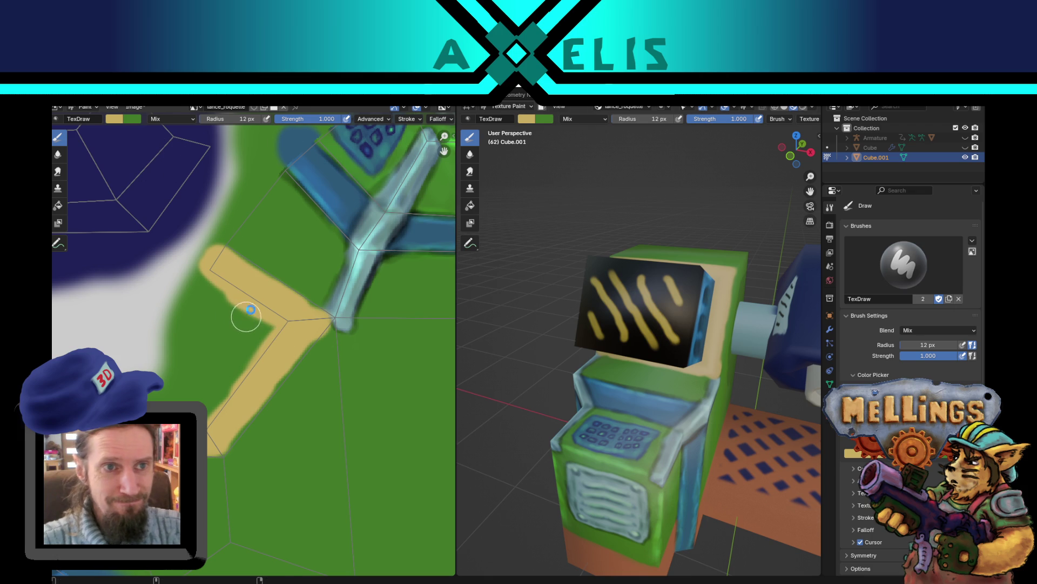
key("alt+s")
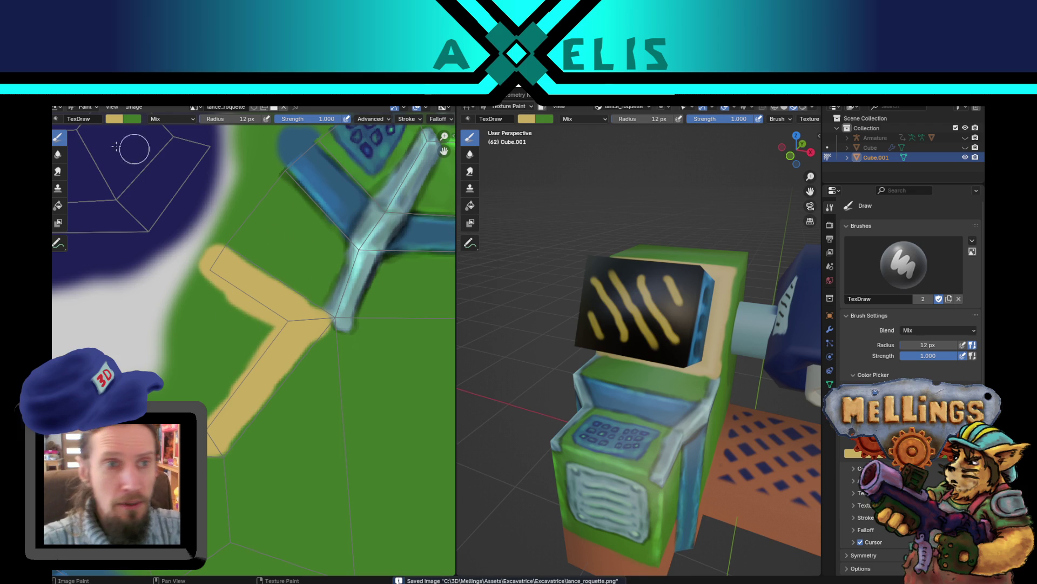
Step: Sample blue-grey and rough the tan band with faint 4 px strokes at 0.448 strength
left_click(159, 121)
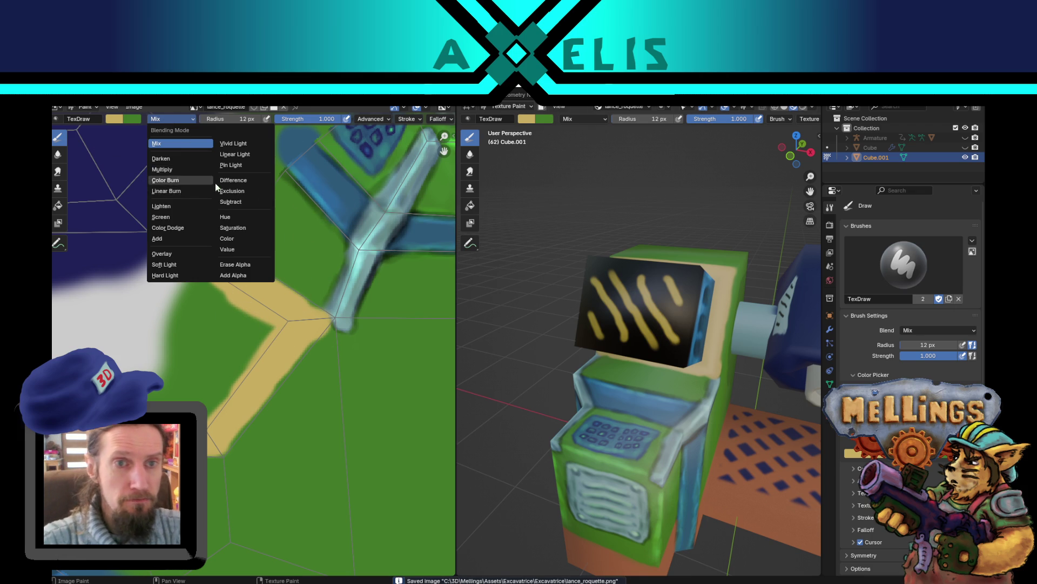
key("s")
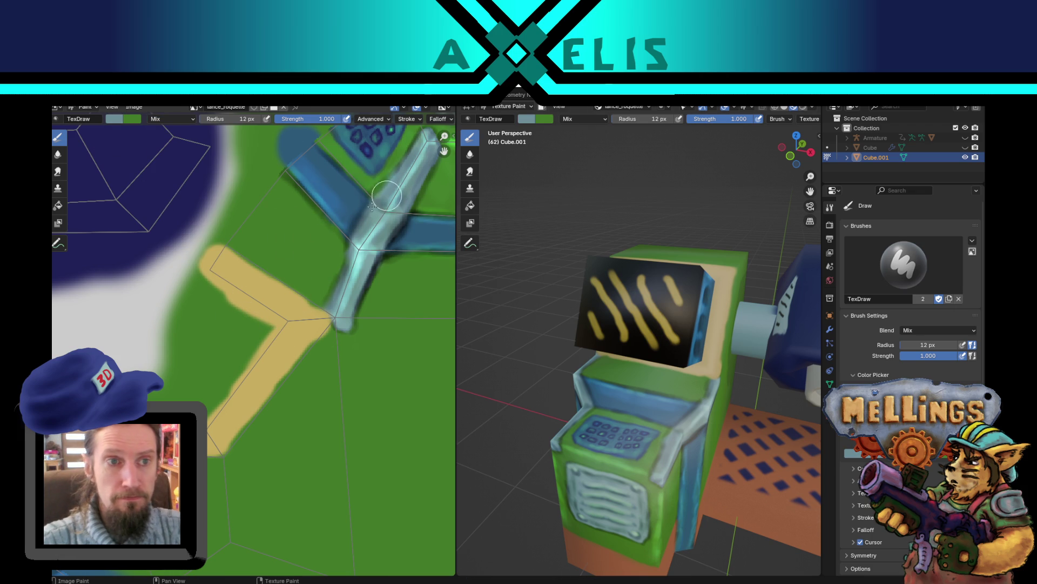
key("f")
left_click(203, 270)
key("shift+f")
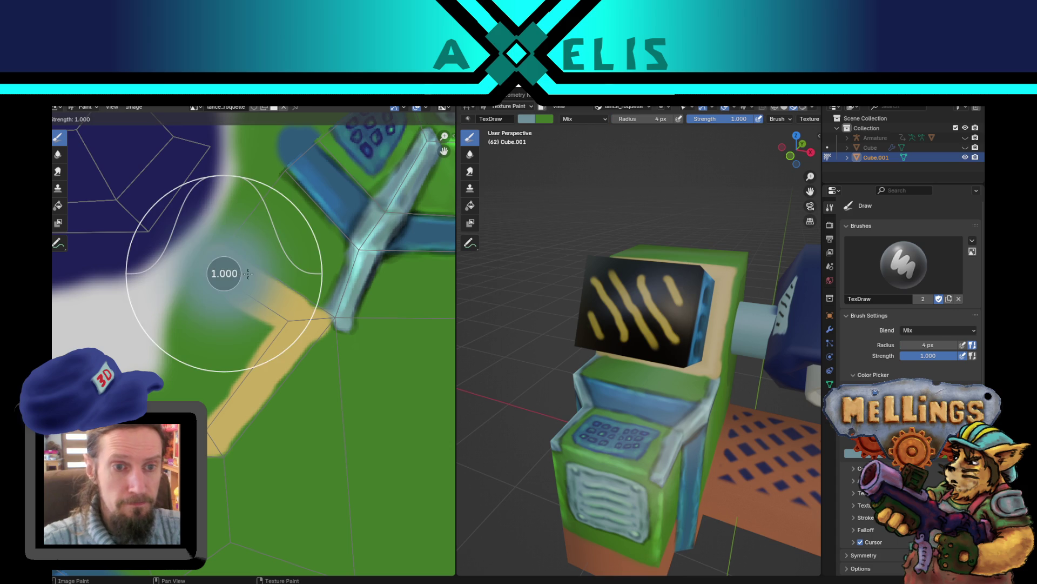
left_click(214, 269)
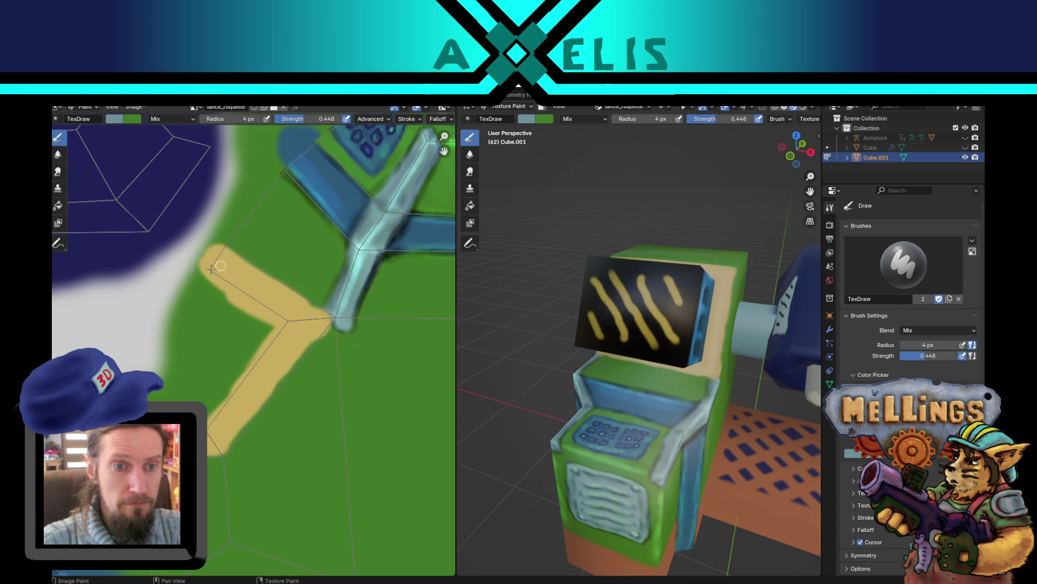
mouse_move(226, 270)
left_mouse_down()
mouse_move(254, 293)
mouse_move(272, 287)
mouse_move(271, 306)
mouse_move(299, 332)
mouse_move(288, 313)
mouse_move(272, 314)
mouse_move(305, 321)
mouse_move(287, 338)
mouse_move(301, 328)
left_mouse_up()
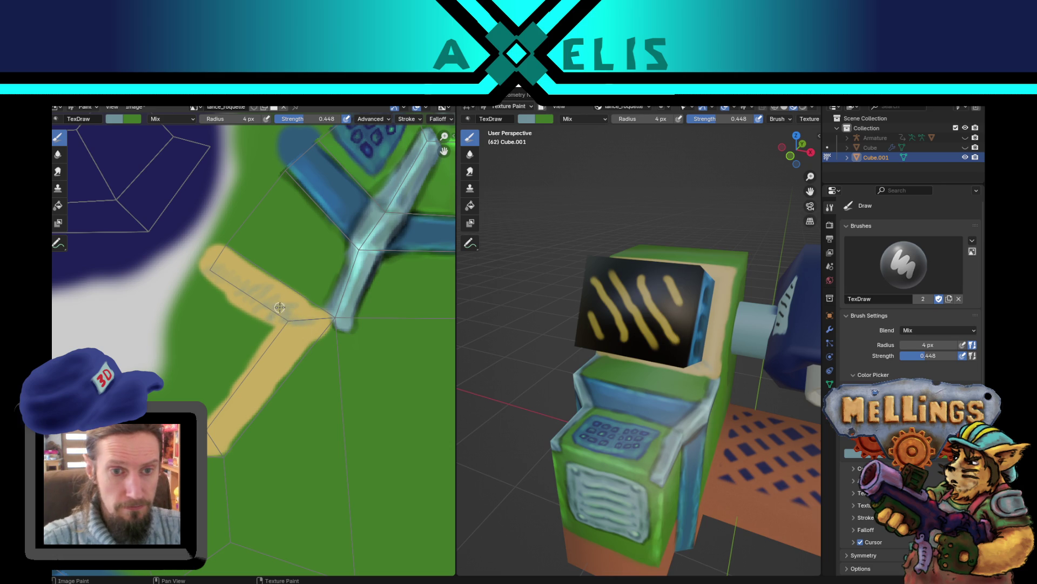
left_click_drag(230, 271, 218, 254)
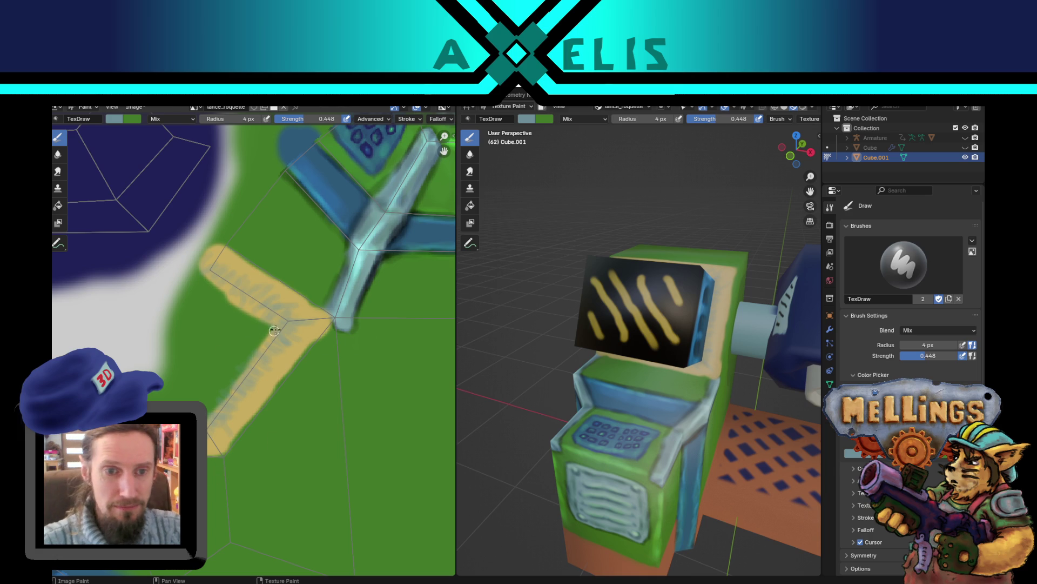
Step: Switch the brush to Color Dodge at a 2 px radius for thin highlights
left_click(174, 118)
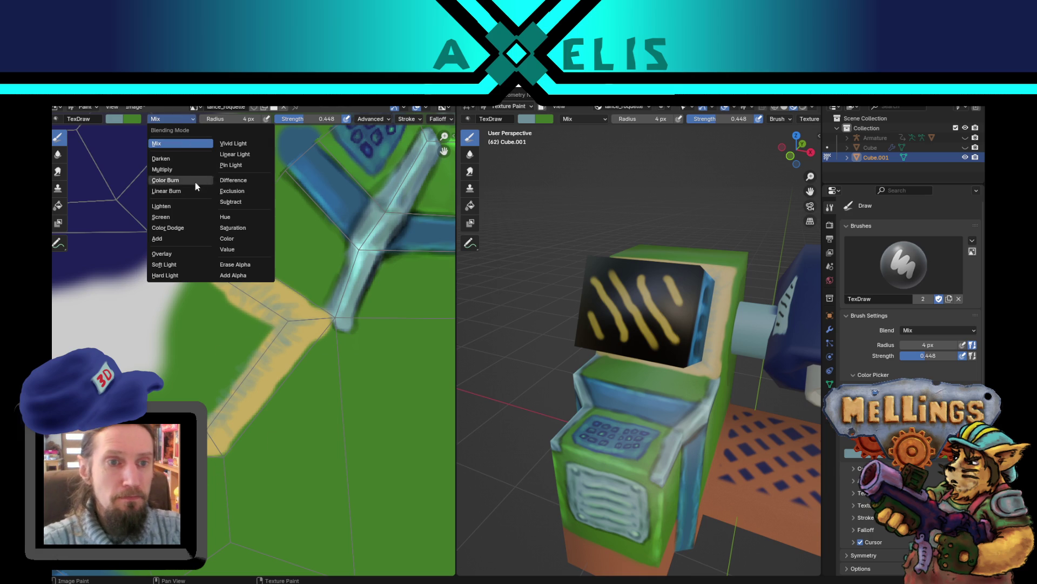
left_click(187, 229)
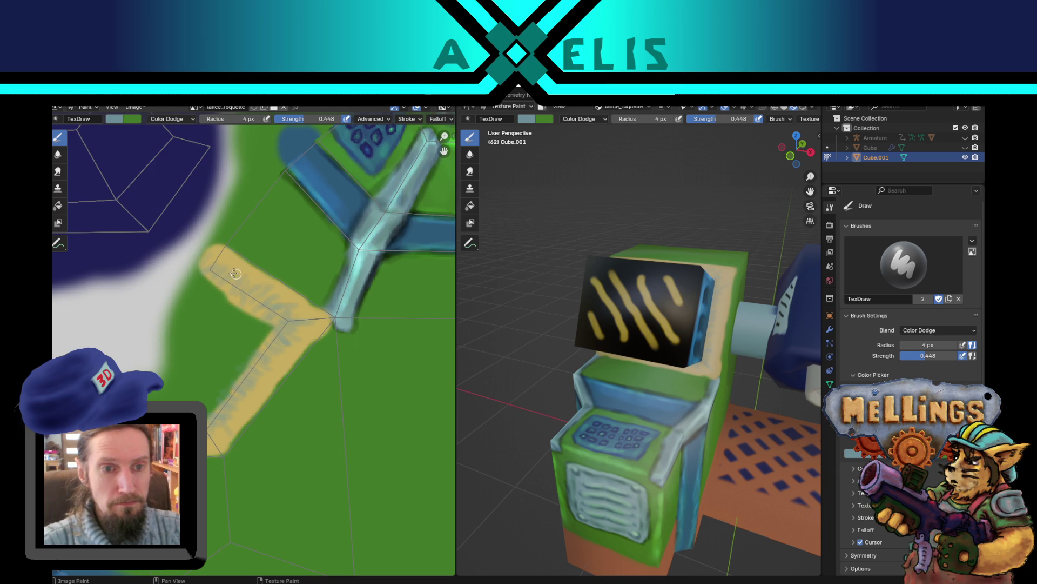
key("f")
left_click(220, 268)
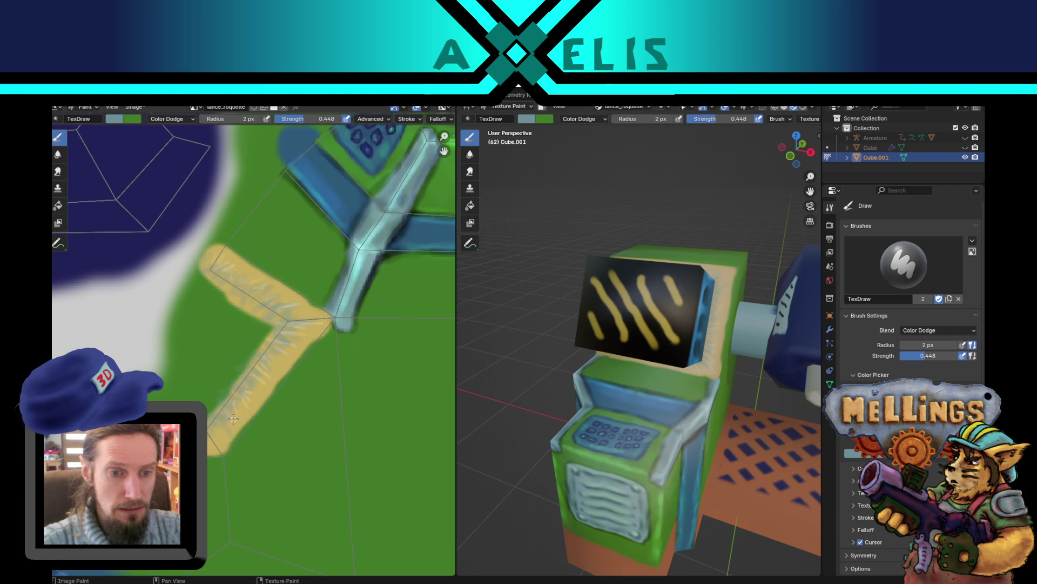
Step: Set up a 5 px Color Burn brush with a sampled dark blue and start lowering its strength
left_click(171, 119)
left_click(176, 184)
key("f")
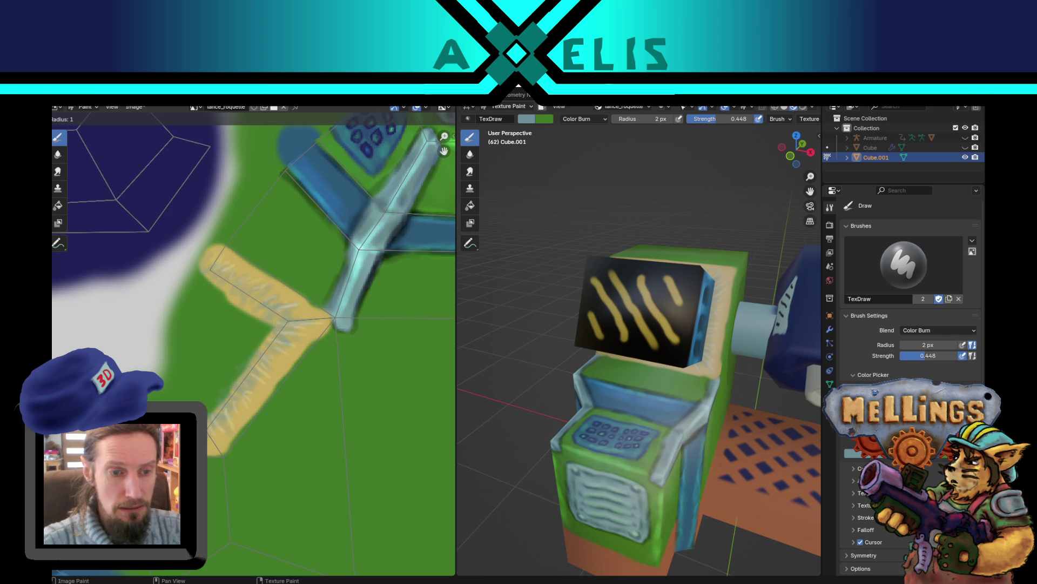
left_click(306, 365)
key("s")
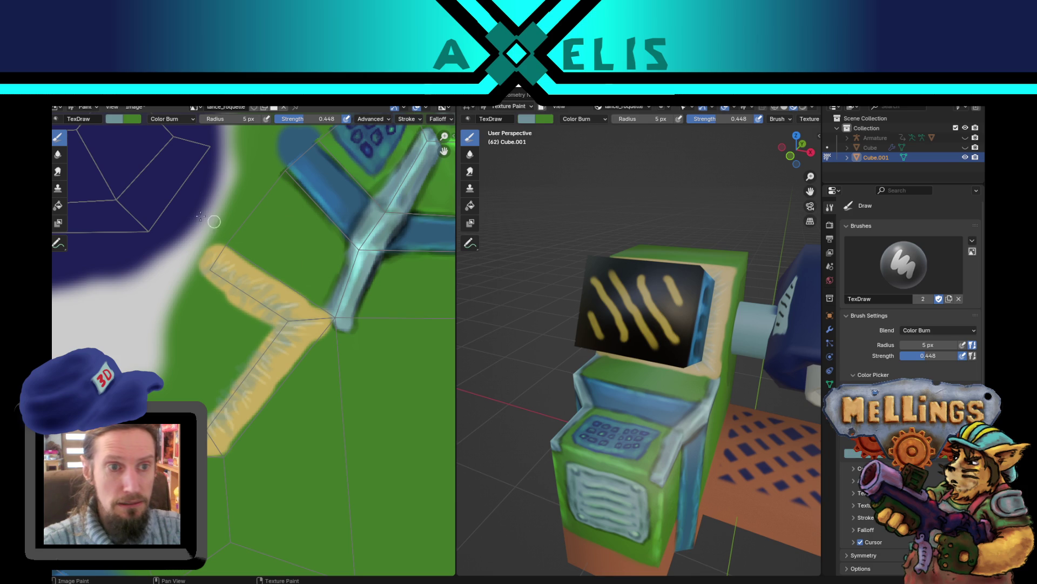
left_click(300, 139)
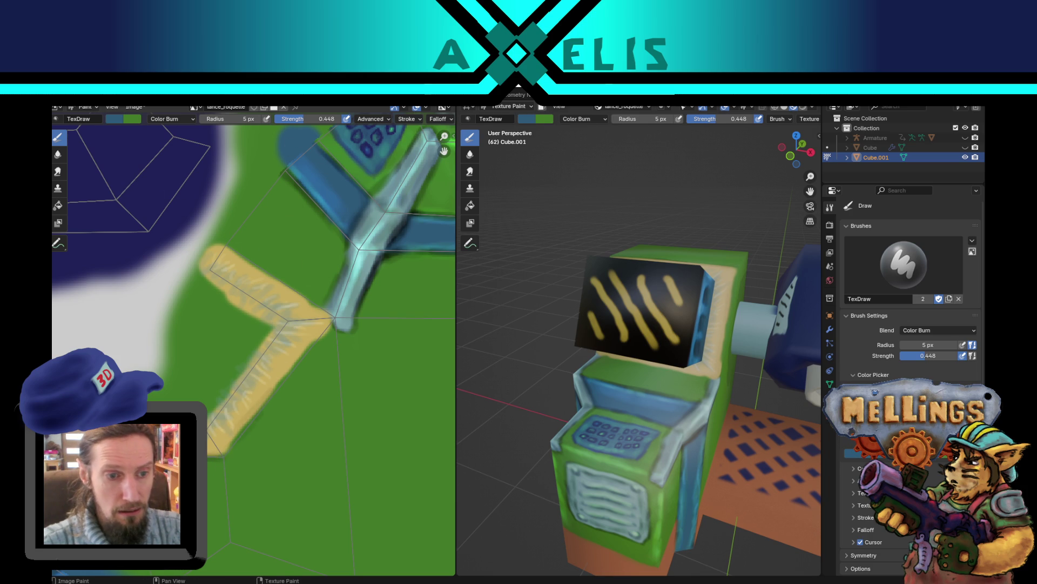
key("shift+f")
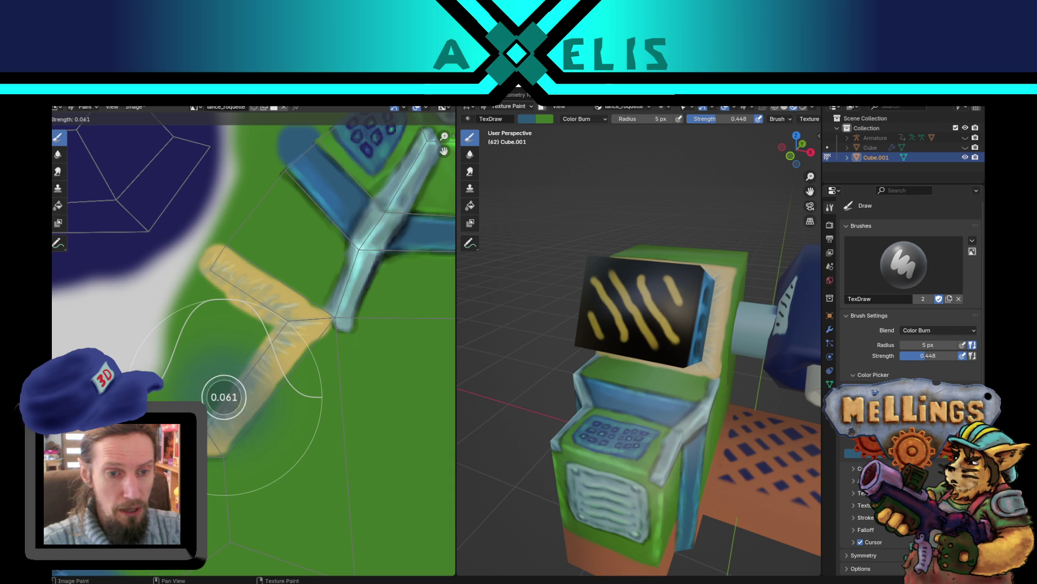
Step: At 0.358 strength with swapped colours, burn-shade the yellow strip's arms up to the upper tip
left_click(216, 405)
key("x")
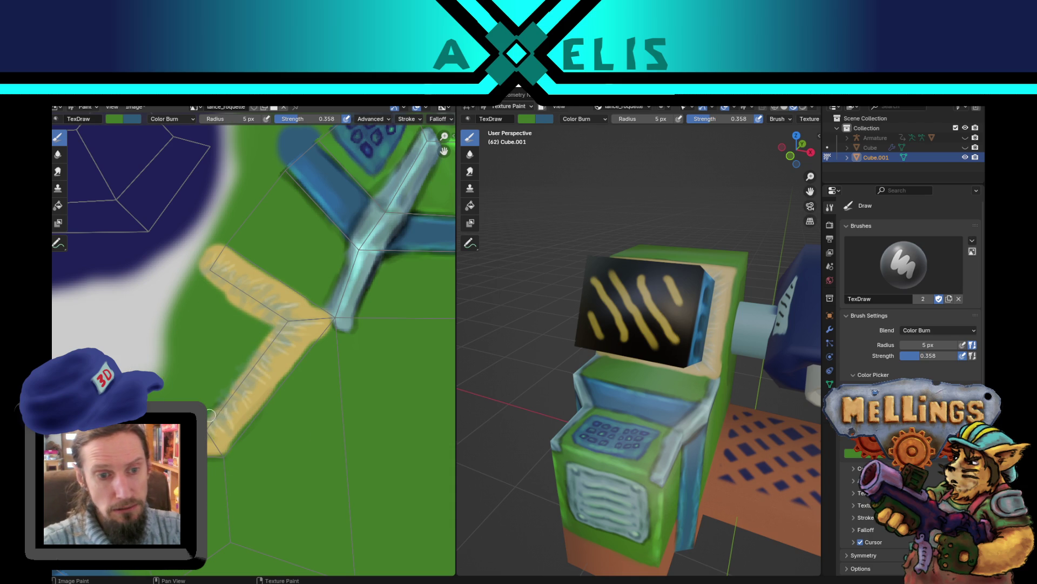
mouse_move(235, 388)
left_mouse_down()
mouse_move(221, 421)
mouse_move(254, 362)
mouse_move(216, 269)
mouse_move(232, 295)
mouse_move(209, 297)
mouse_move(219, 263)
mouse_move(238, 287)
mouse_move(216, 276)
mouse_move(241, 300)
mouse_move(245, 283)
mouse_move(272, 318)
mouse_move(251, 300)
mouse_move(297, 318)
mouse_move(242, 383)
mouse_move(246, 375)
mouse_move(230, 381)
mouse_move(252, 372)
mouse_move(281, 319)
mouse_move(224, 281)
left_mouse_up()
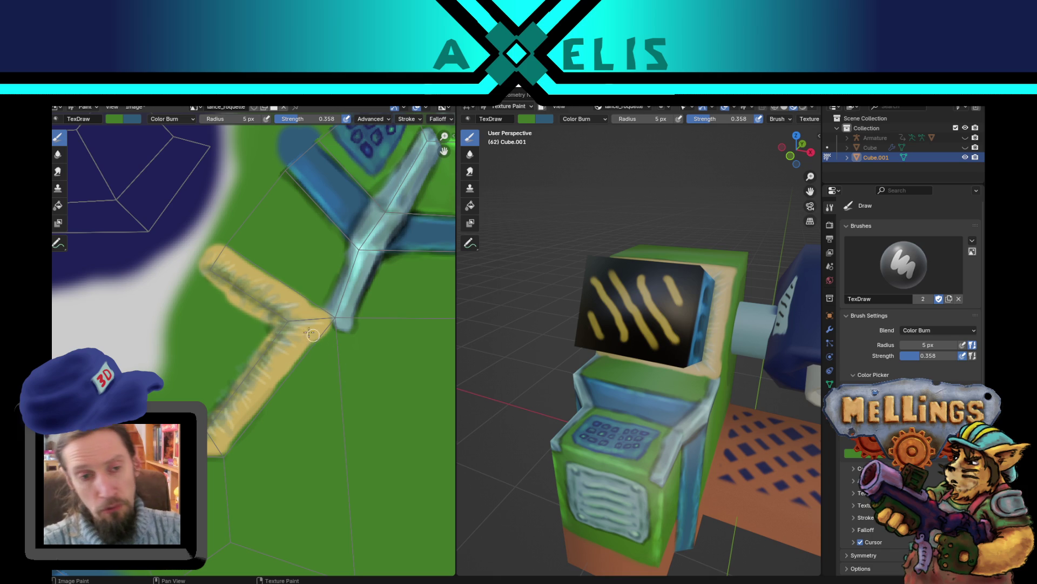
left_click_drag(287, 318, 211, 266)
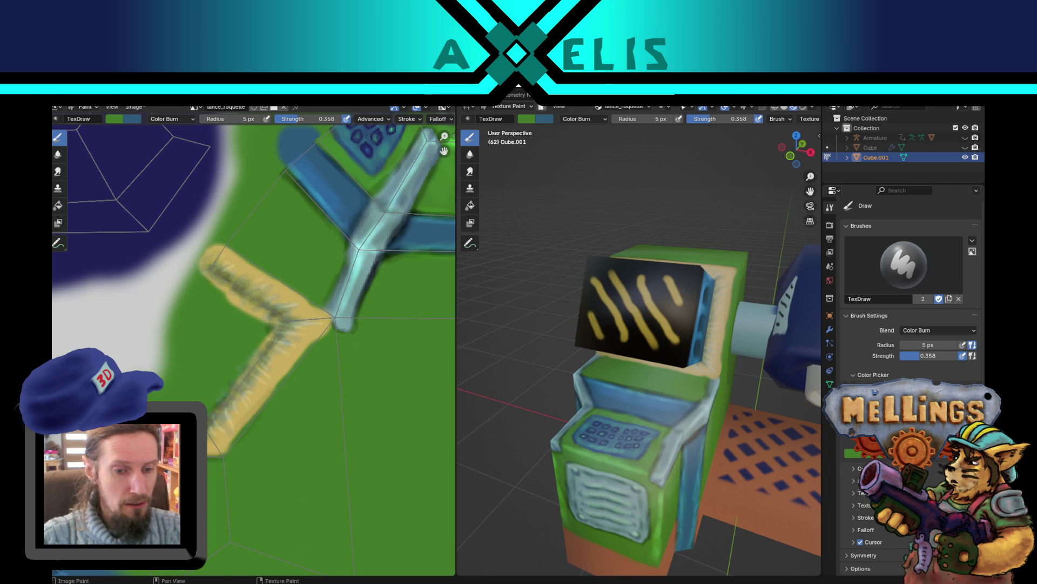
Step: Search DuckDuckGo images for 'slay the spyre'
left_click(319, 545)
scroll(220, 188, "up", 1)
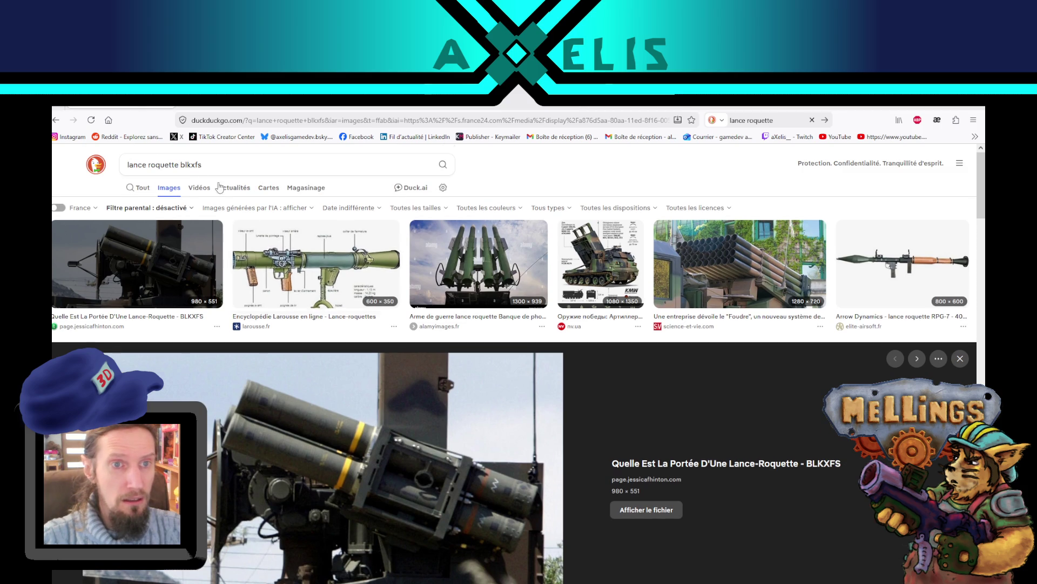
triple_click(206, 165)
type("sla")
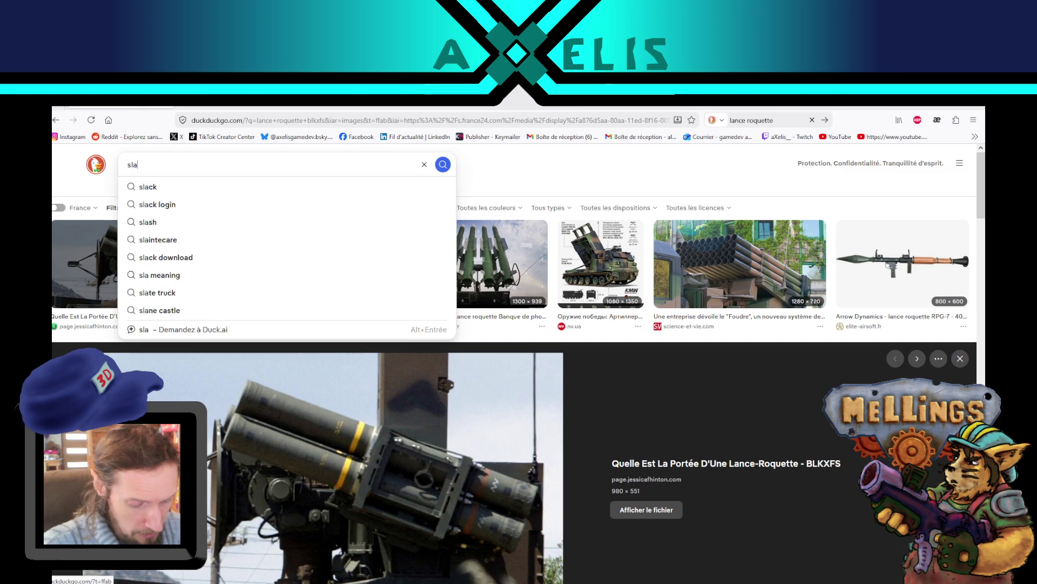
type("y the spyre")
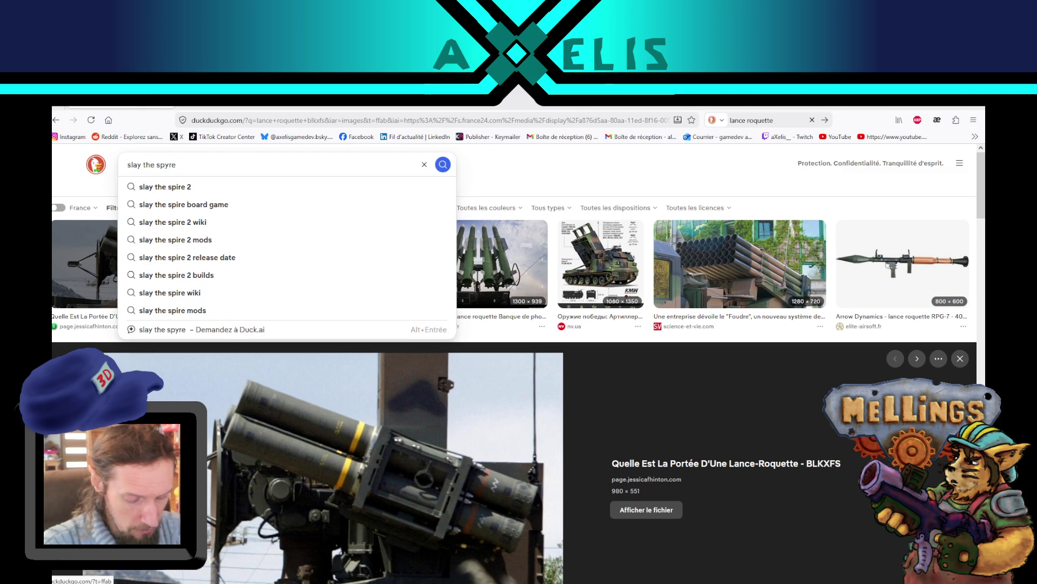
key("Return")
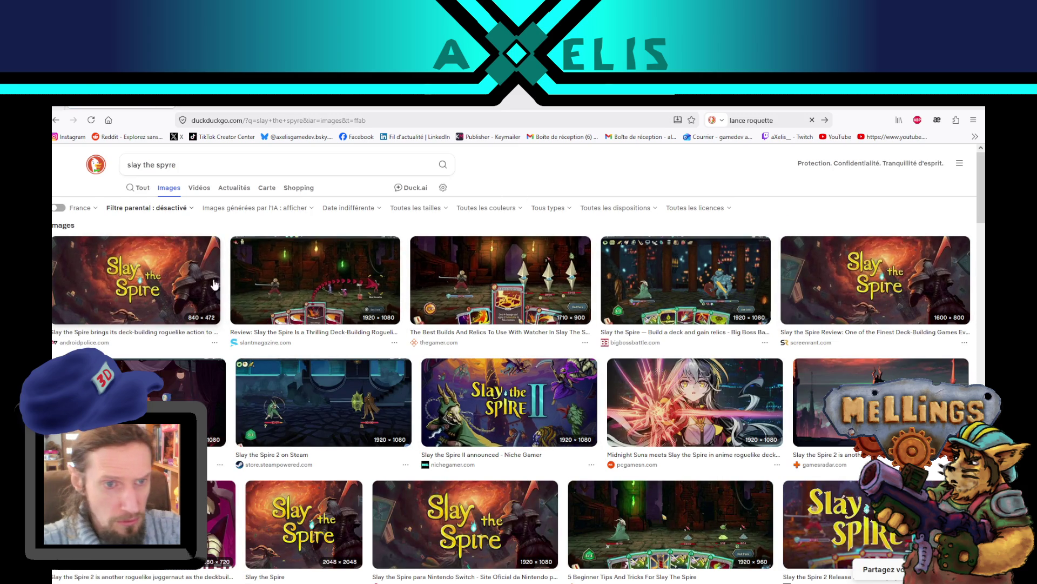
Step: Preview the Slay the Spire 2 announcement, thegamer.com Watcher and bigbossbattle.com screenshots
scroll(176, 381, "down", 5)
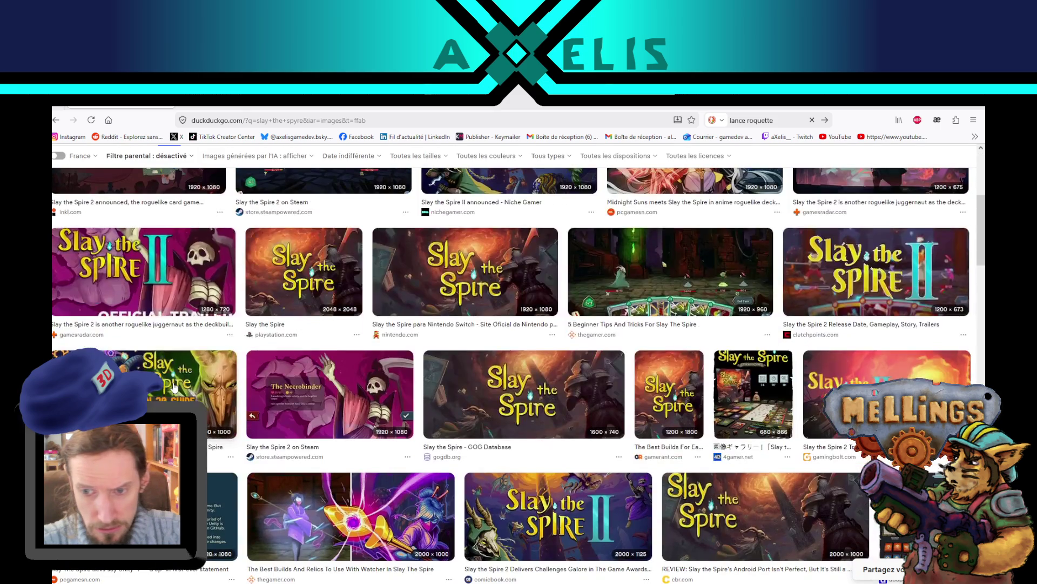
scroll(176, 380, "up", 3)
left_click(140, 294)
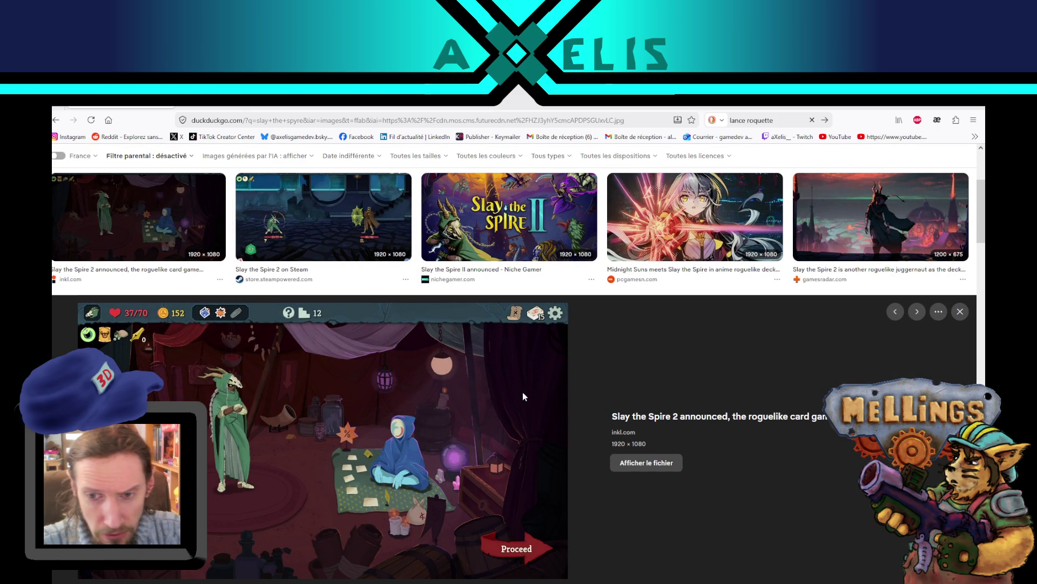
left_click(56, 120)
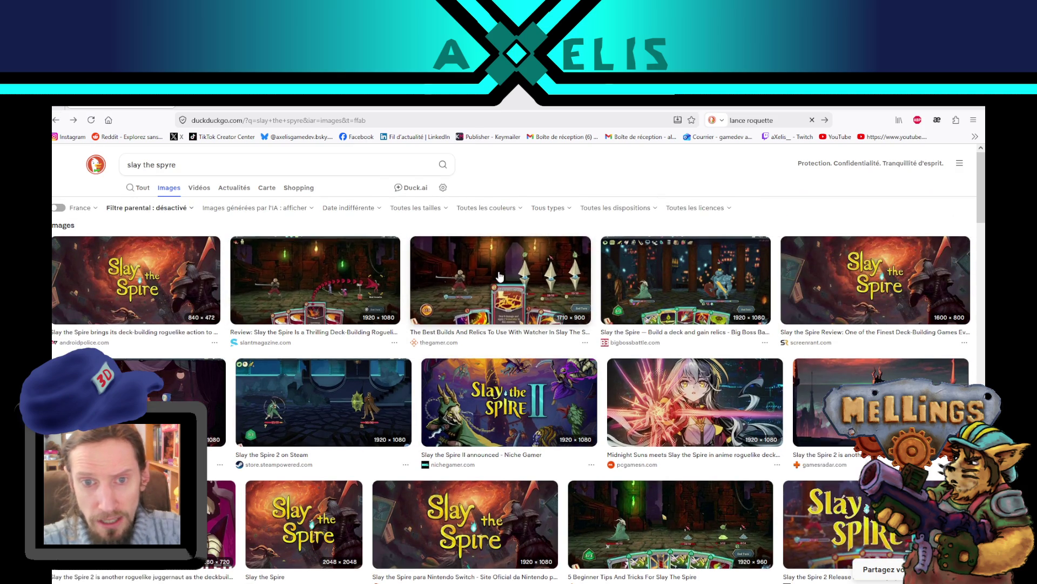
left_click(427, 265)
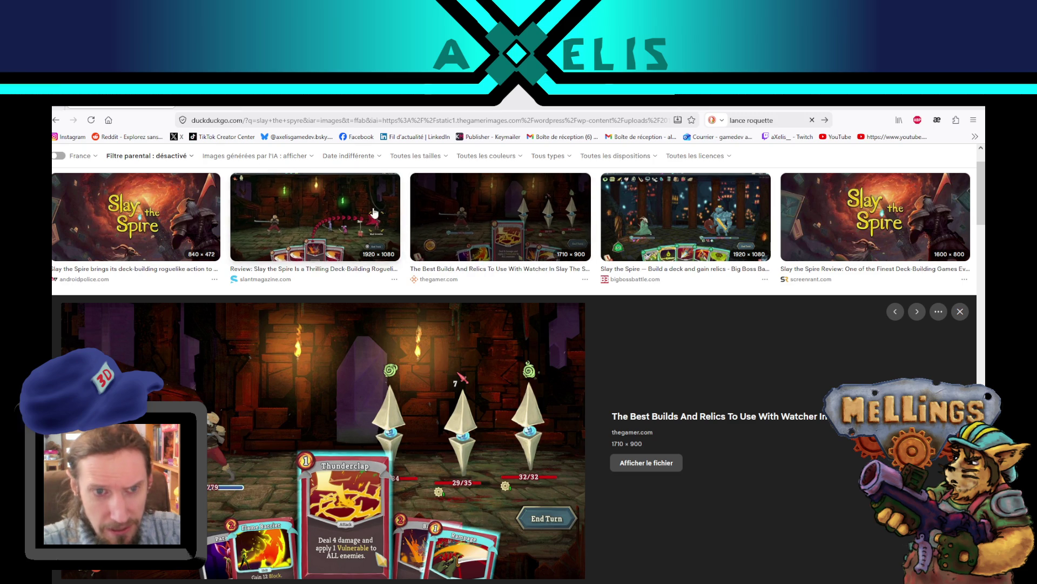
left_click(678, 212)
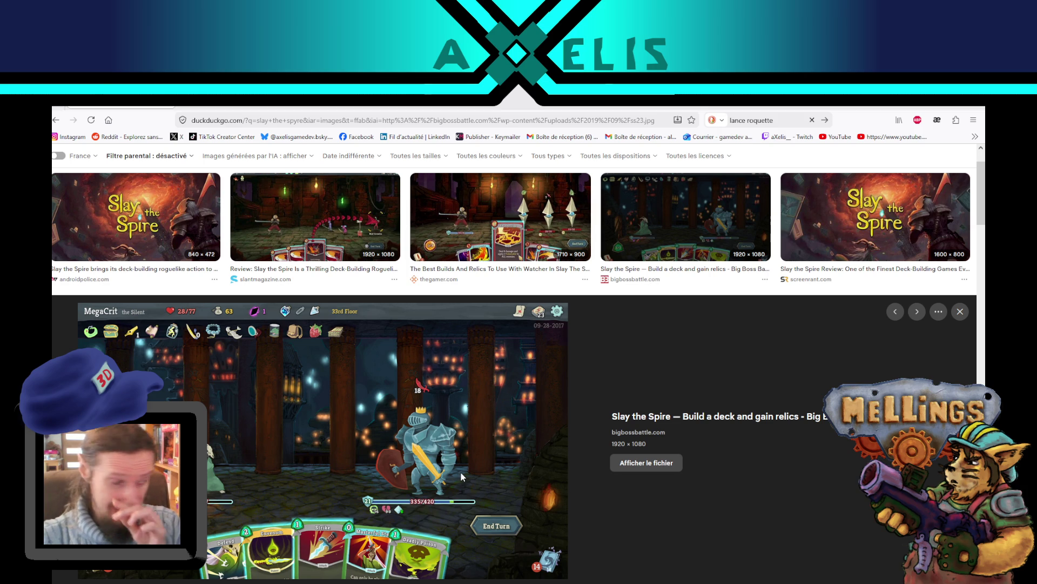
Step: Bring the Steam store window to the front from the taskbar
key("alt+Tab")
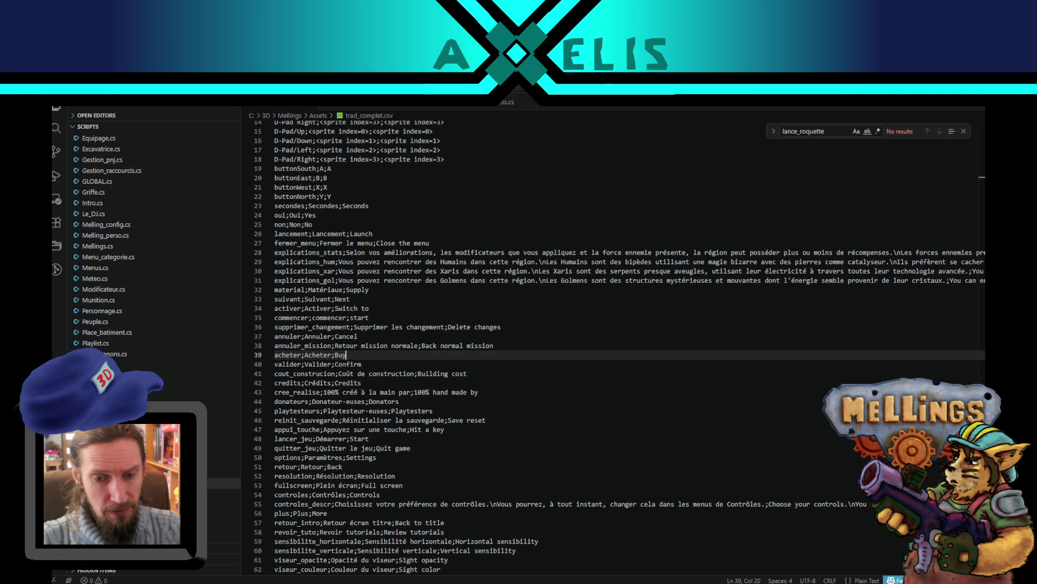
mouse_move(363, 582)
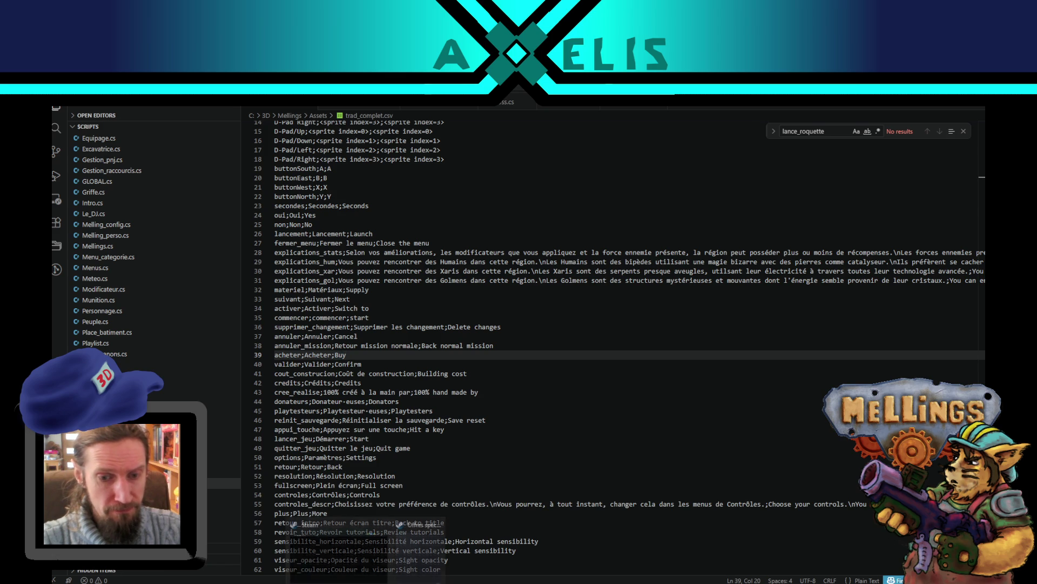
left_click(370, 562)
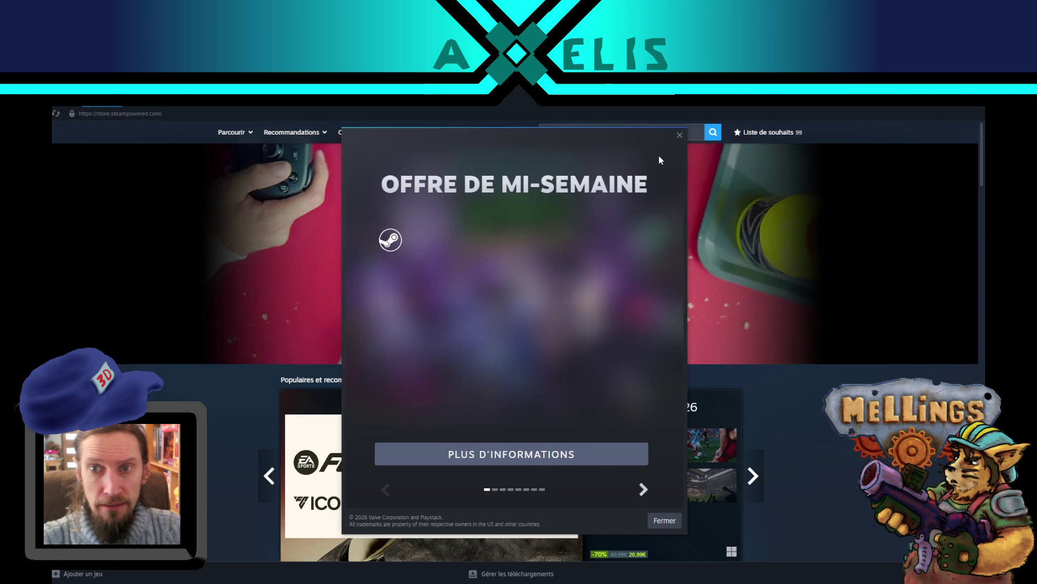
Step: Close the 'Offre de mi-semaine' popup, search 'slay the spyre' and open the Slay the Spire page
left_click(679, 136)
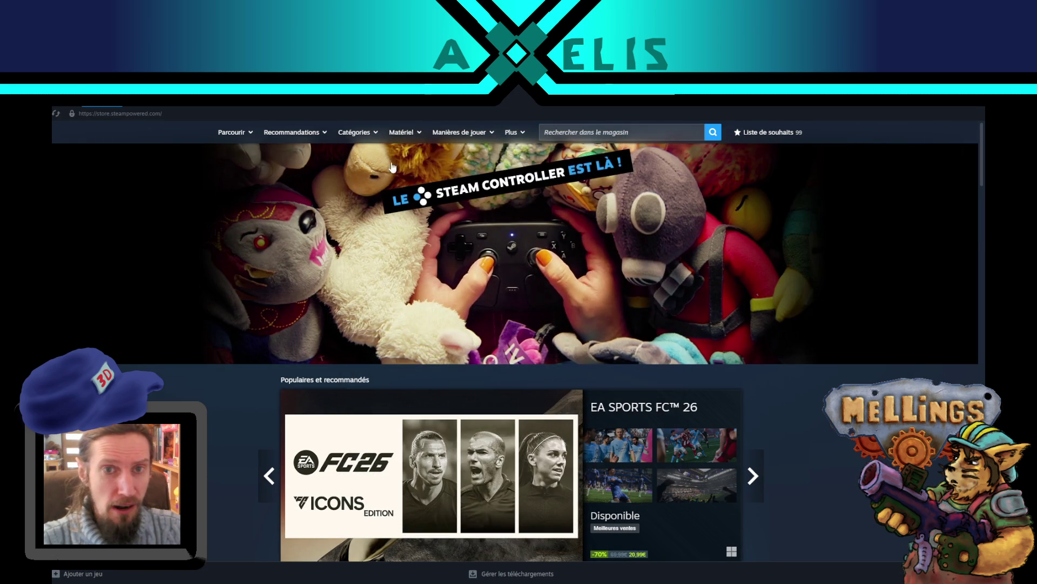
left_click(620, 130)
type("sla")
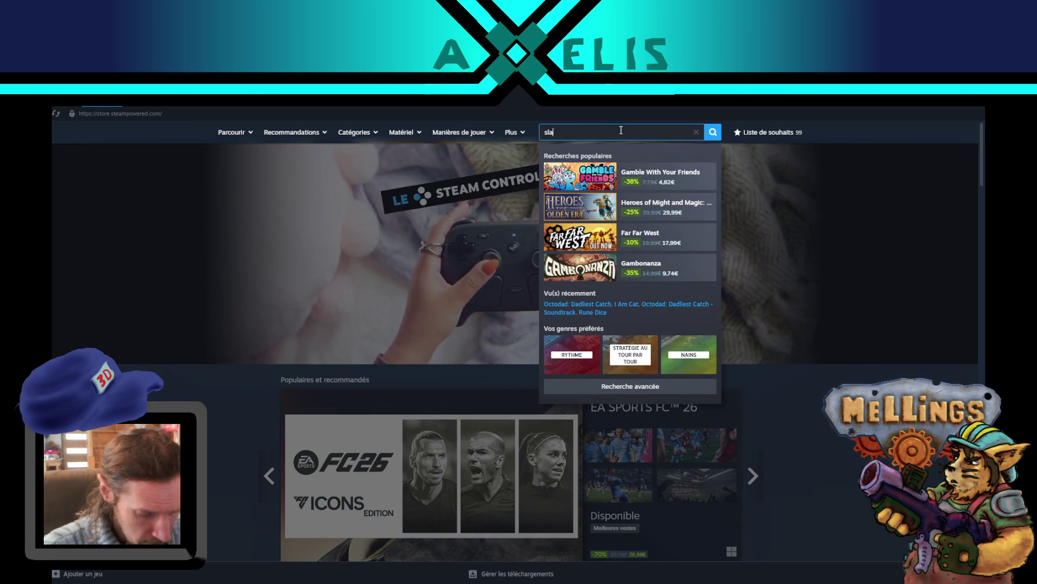
type("y the sp")
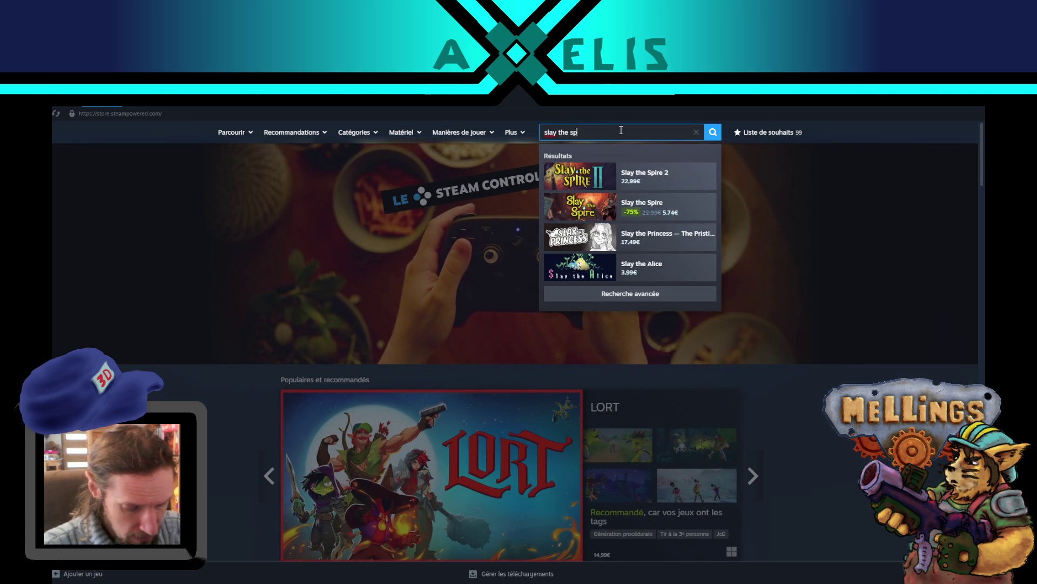
type("yre")
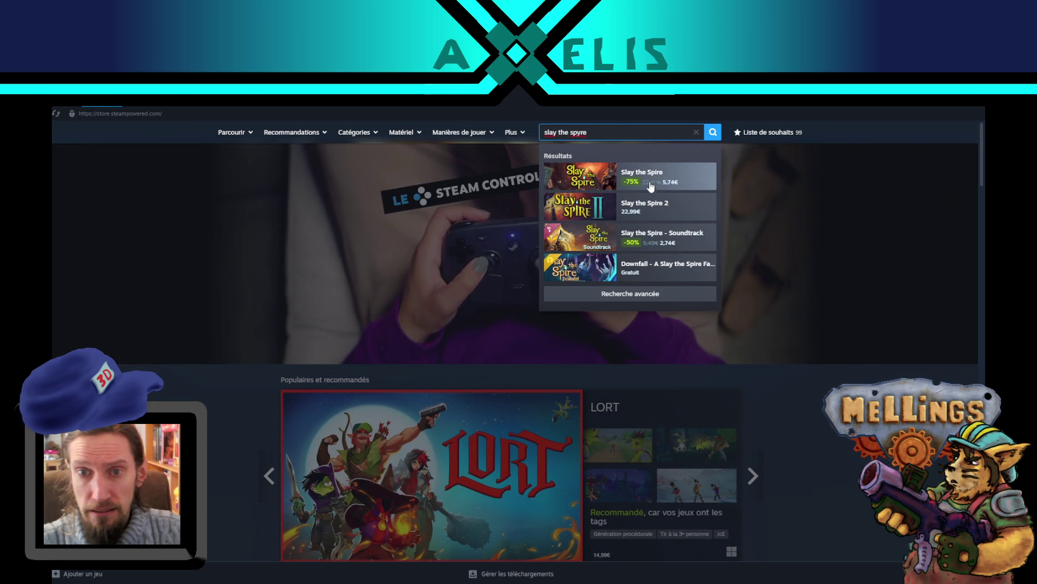
left_click(651, 186)
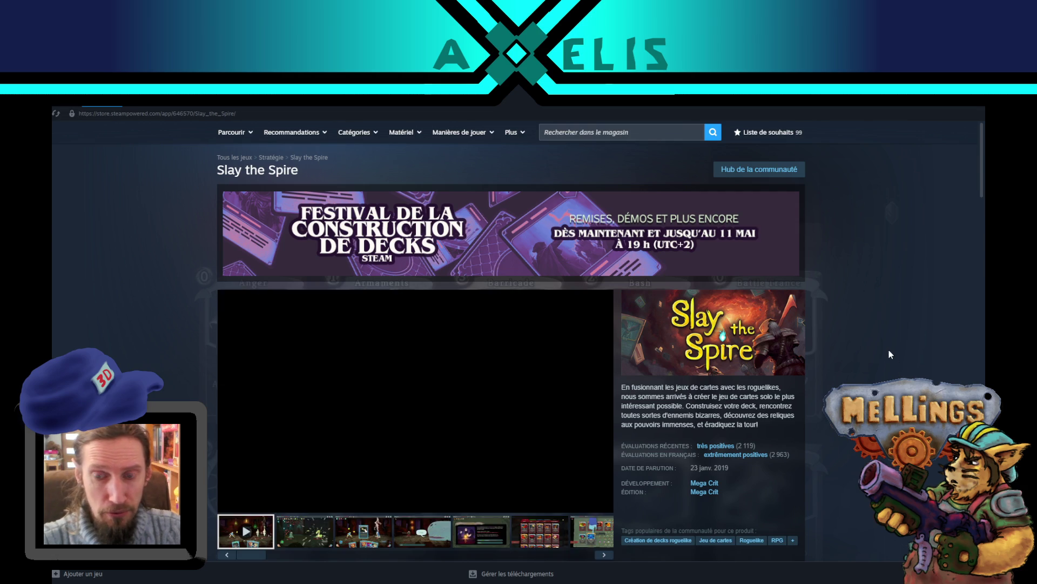
scroll(890, 349, "down", 2)
scroll(888, 345, "up", 1)
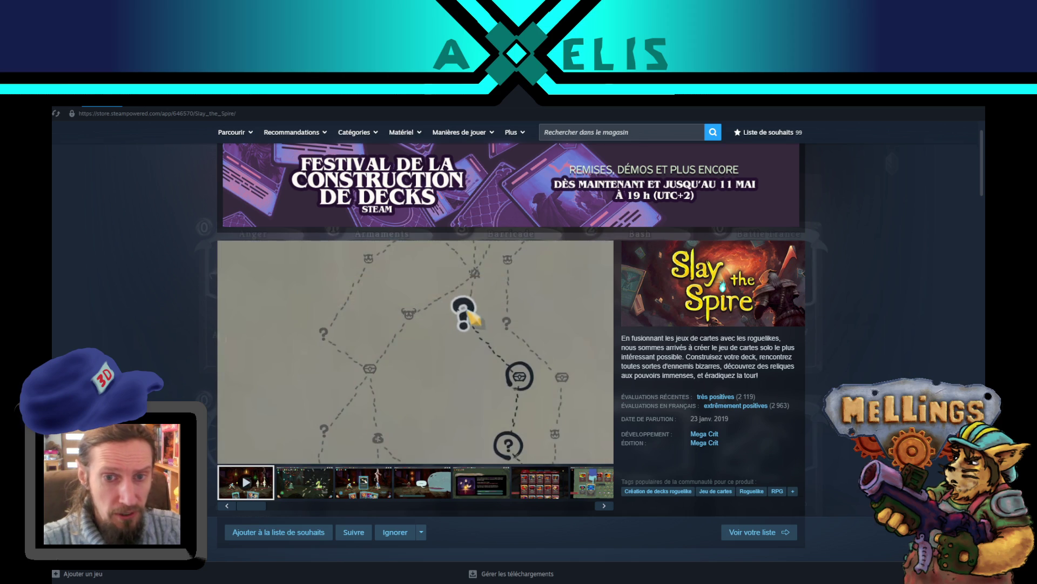
Step: Pause the Slay the Spire trailer at 0:14 on the Hello World+ card and view it fullscreen
mouse_move(229, 458)
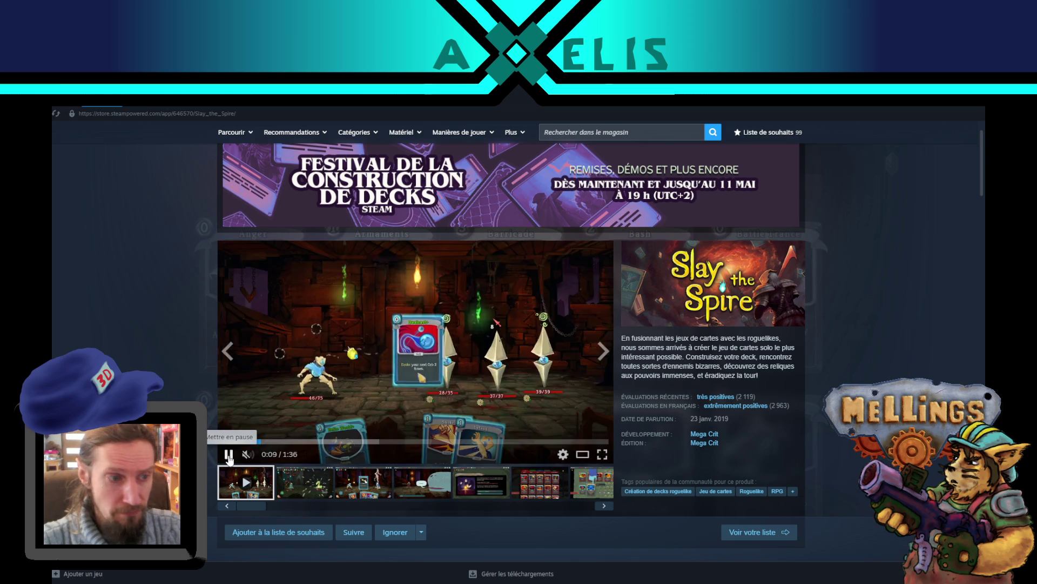
left_click(229, 454)
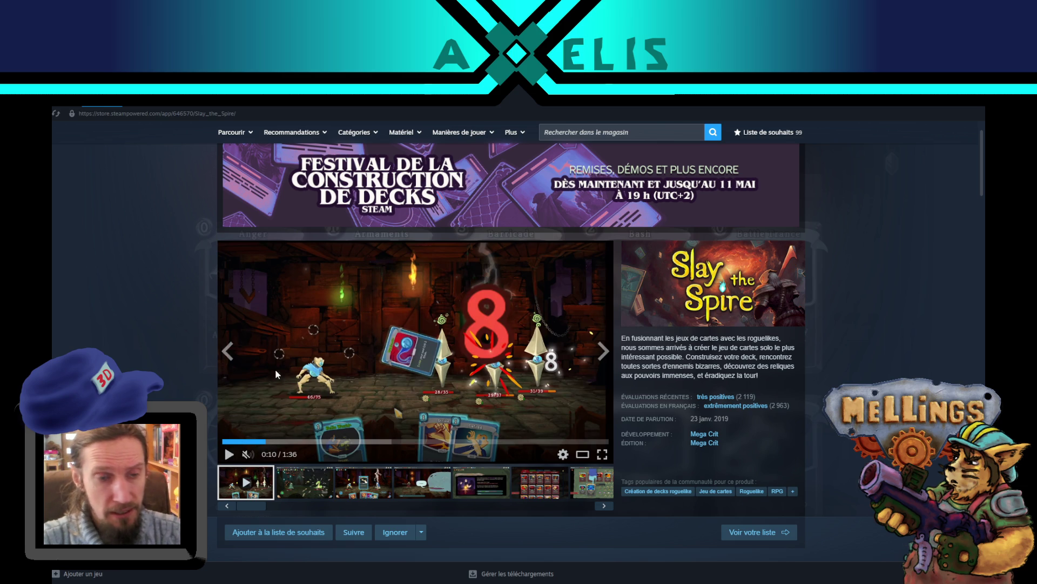
left_click(229, 454)
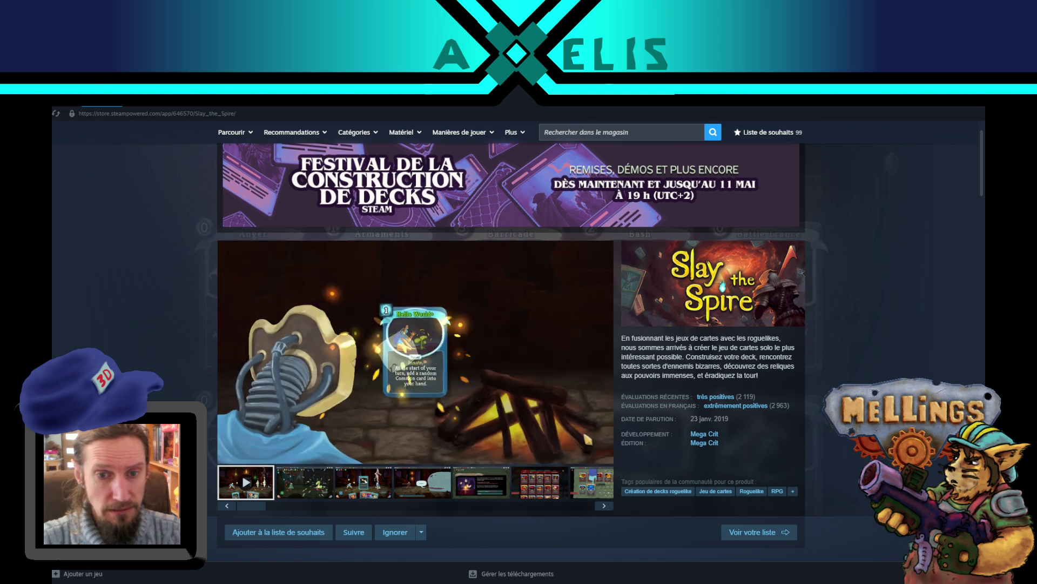
left_click(229, 455)
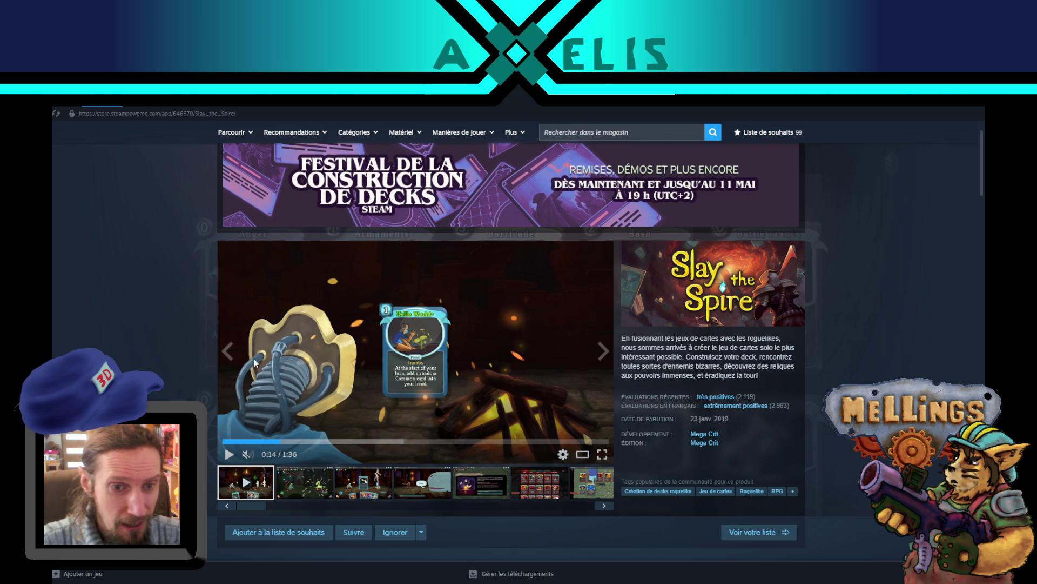
left_click(602, 455)
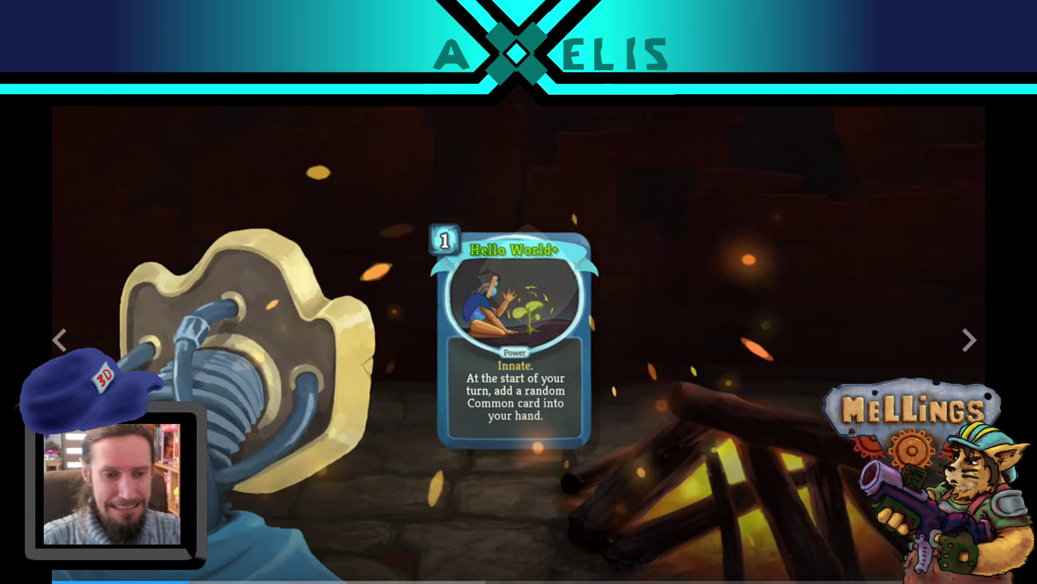
Step: Exit fullscreen, look over the player reviews, then reload the Slay the Spire page at its top
key("Escape")
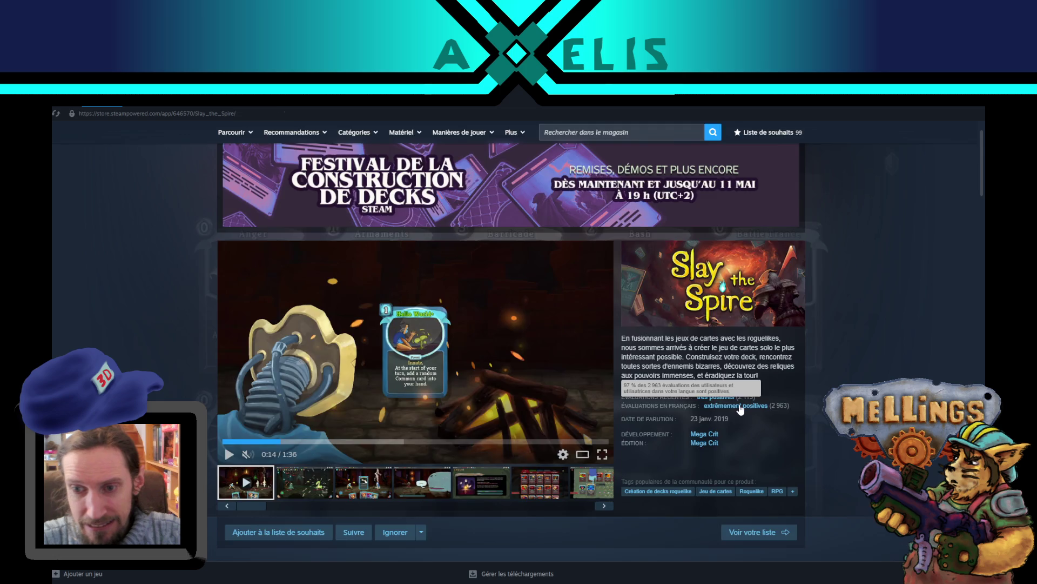
left_click(740, 409)
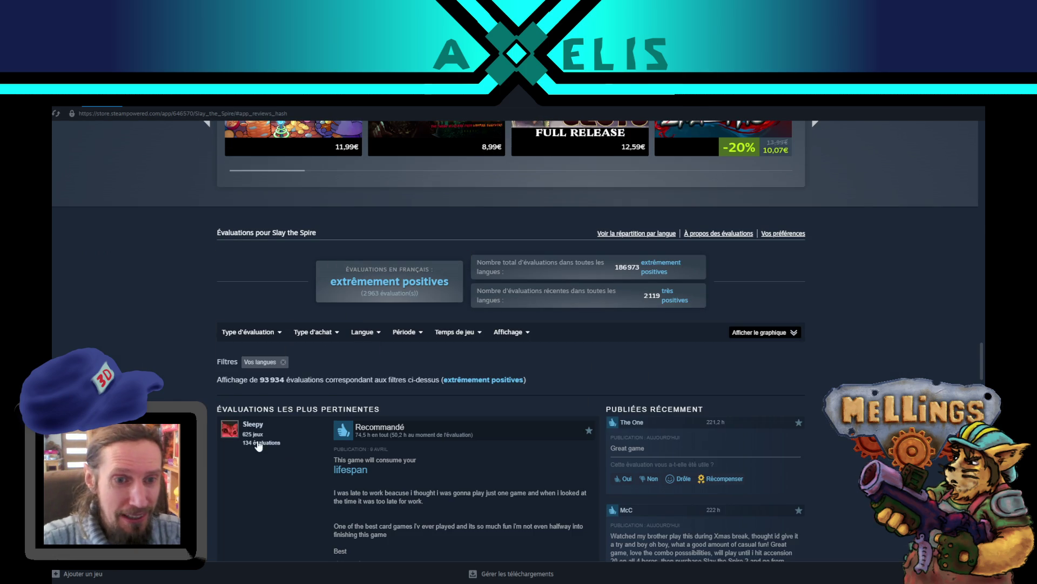
mouse_move(262, 338)
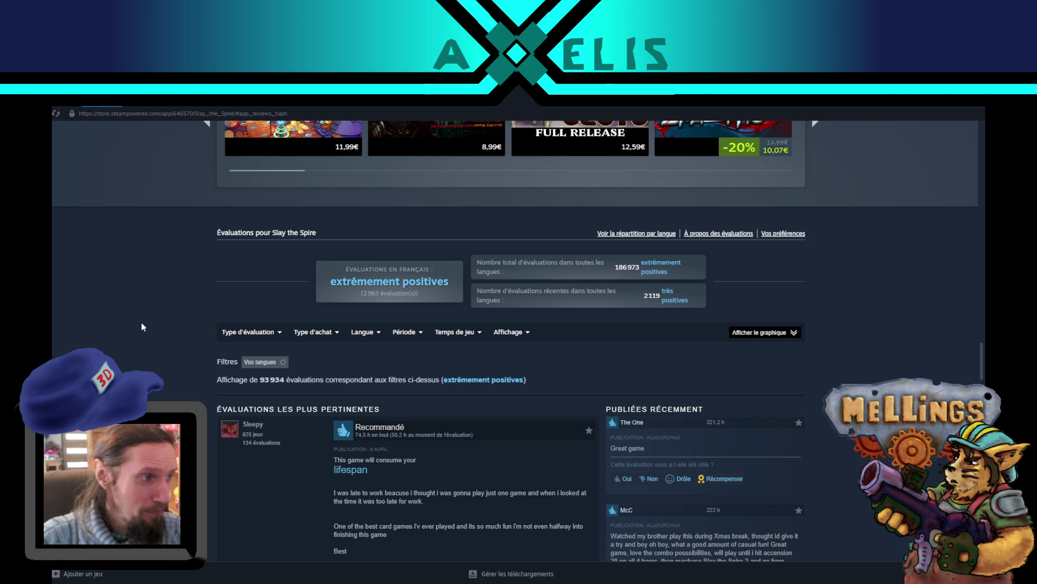
mouse_move(352, 357)
scroll(516, 346, "up", 6)
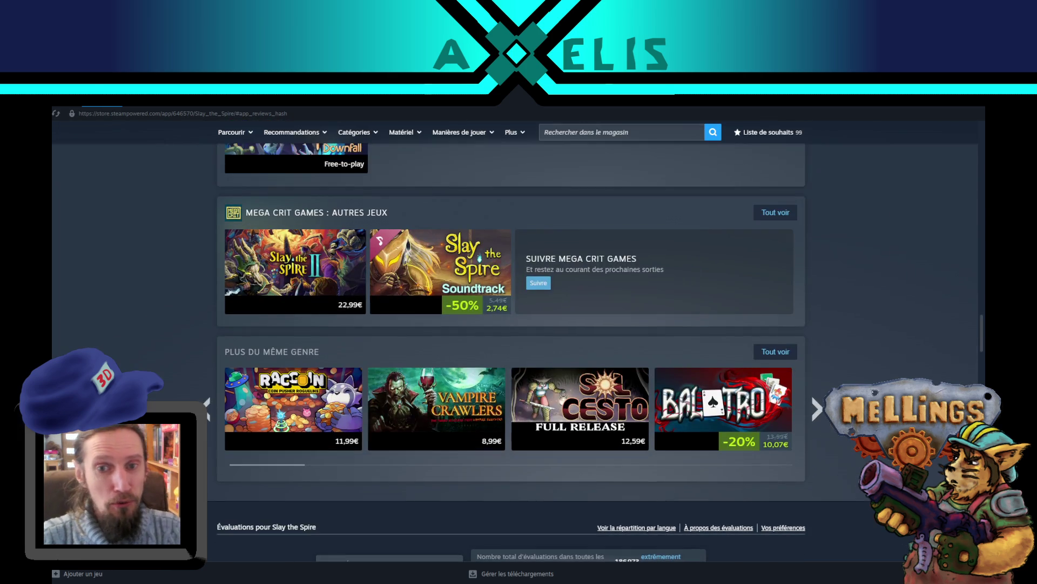
scroll(515, 345, "down", 4)
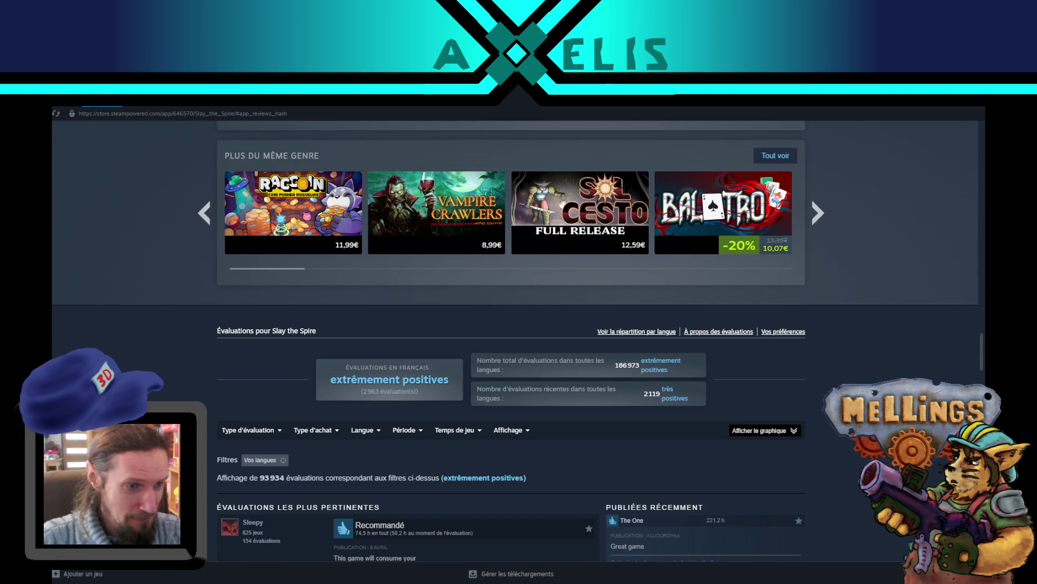
scroll(515, 345, "up", 8)
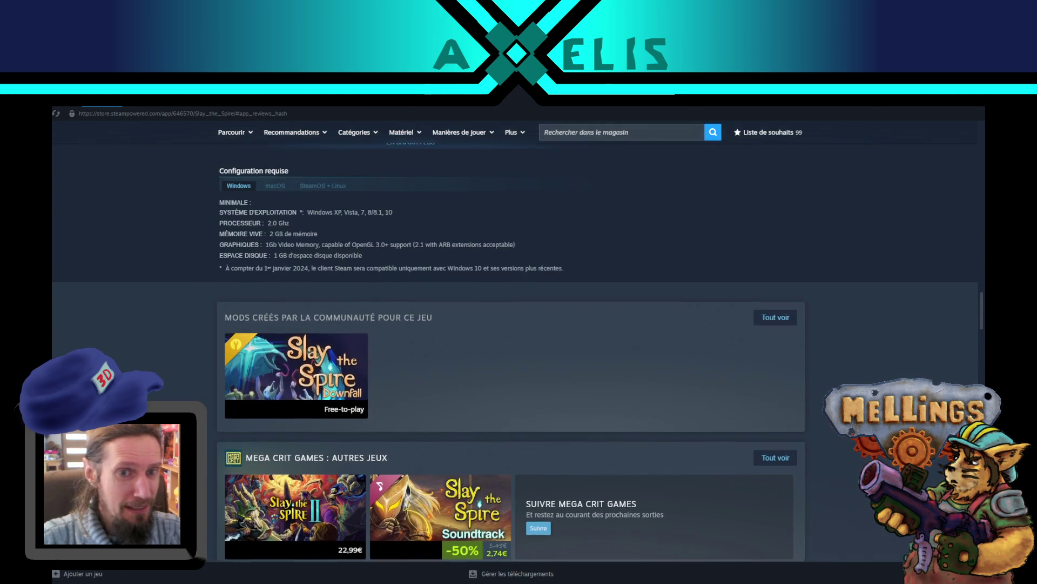
scroll(516, 345, "down", 5)
left_click(56, 113)
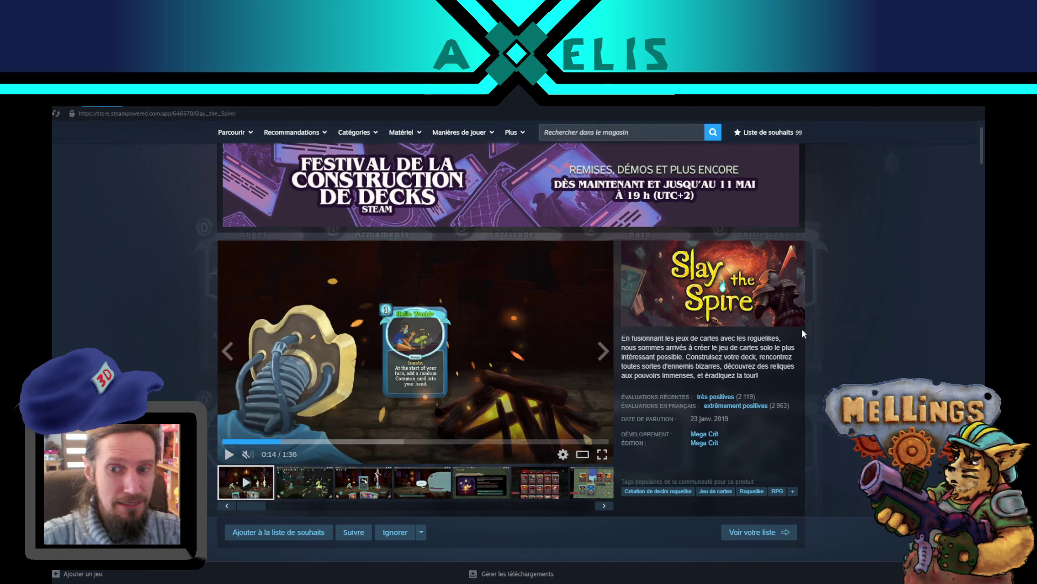
left_click(602, 457)
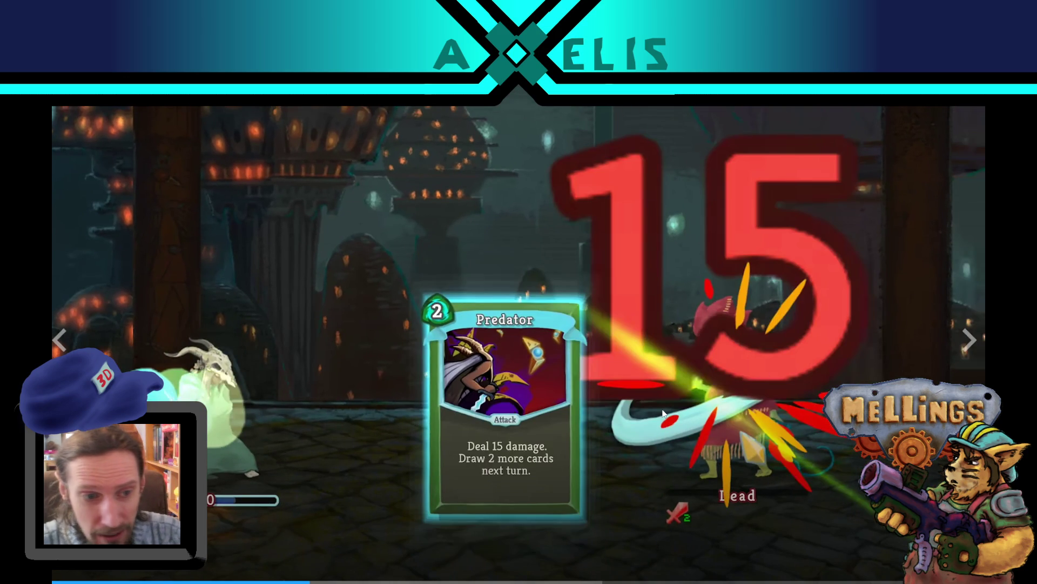
left_click(662, 380)
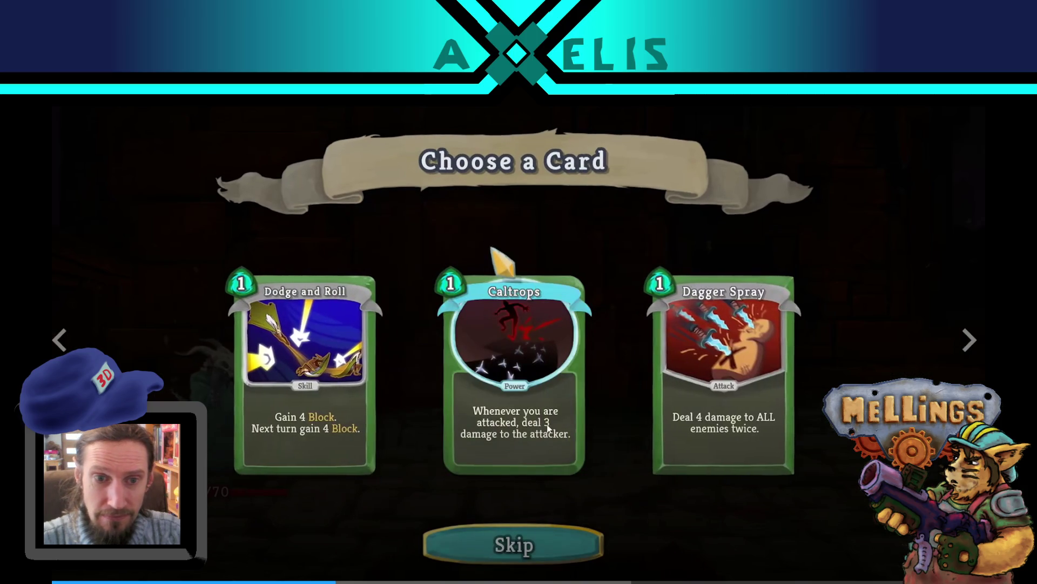
left_click(547, 426)
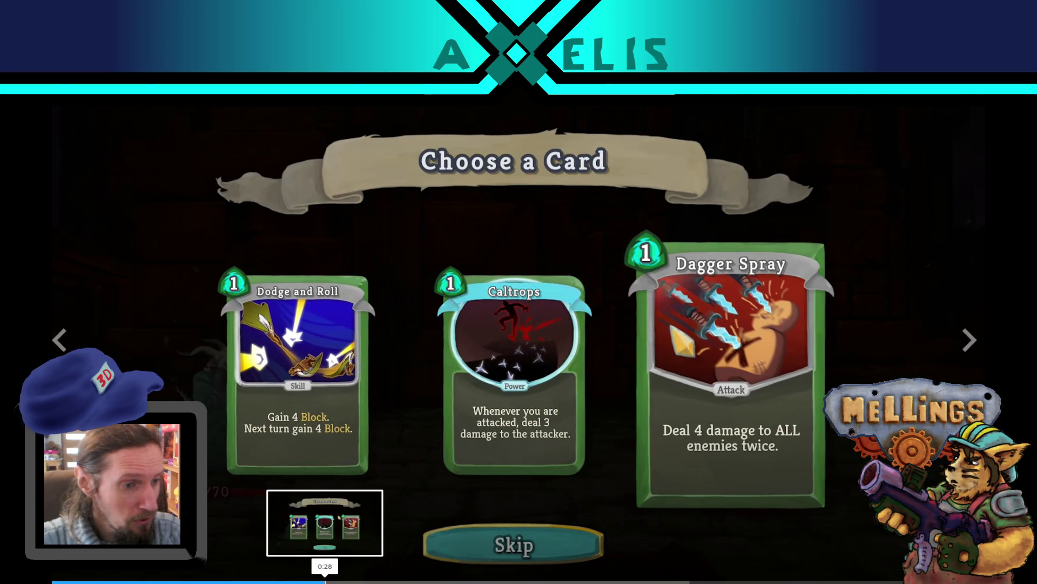
left_click(325, 581)
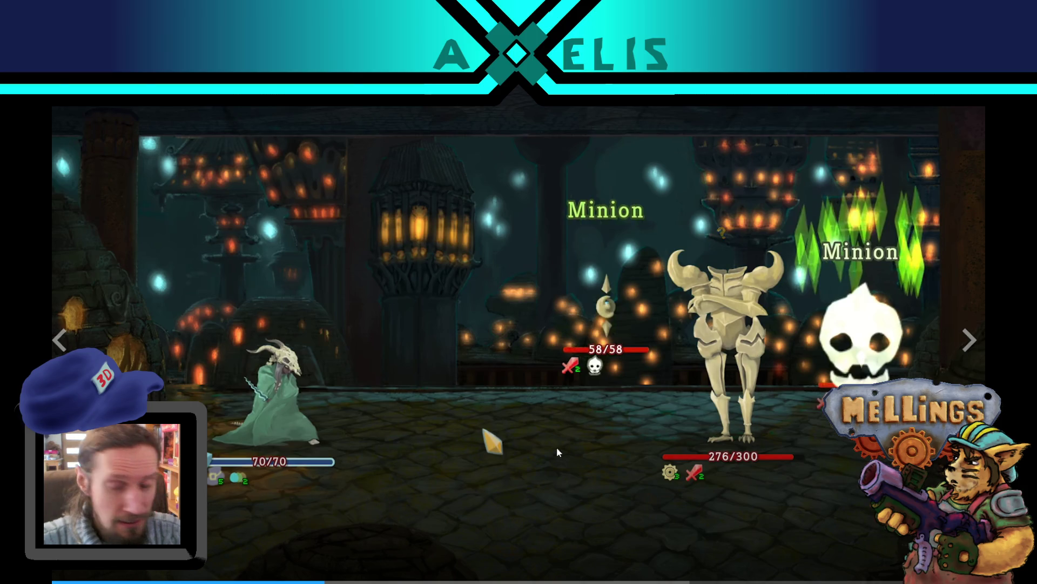
left_click(611, 401)
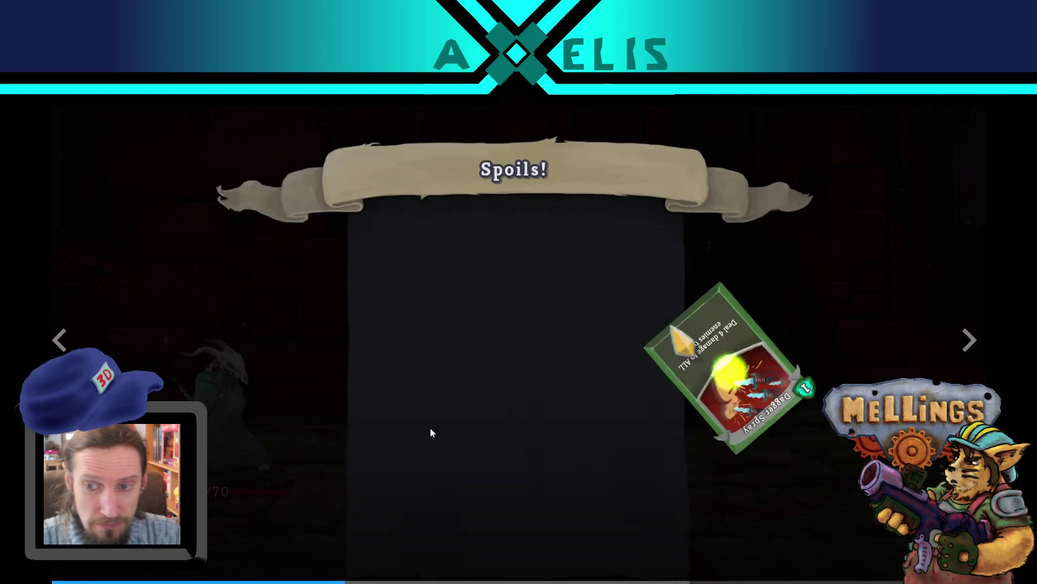
left_click(283, 345)
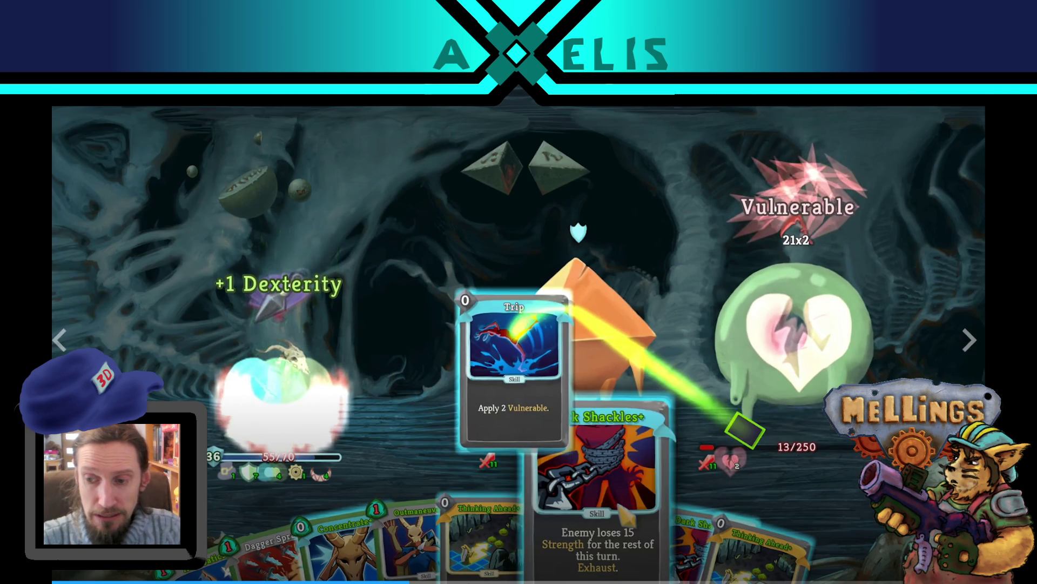
double_click(830, 300)
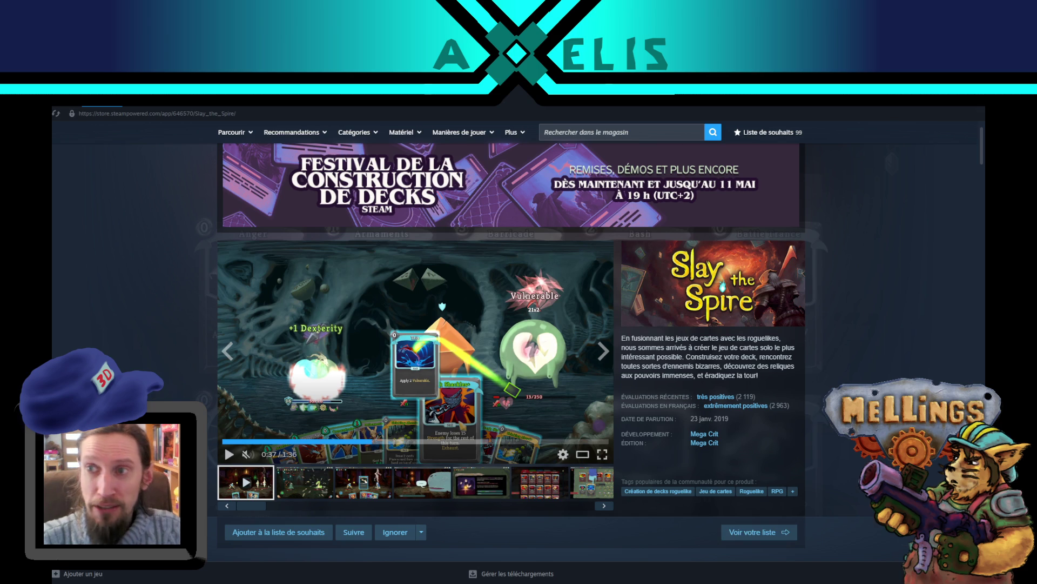
key("alt+Tab")
key("alt+Tab")
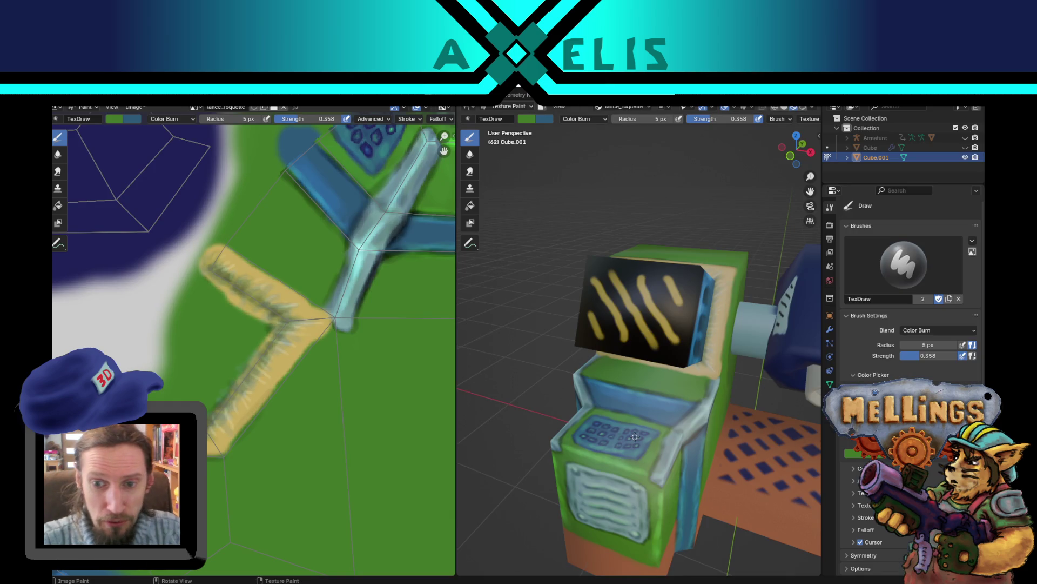
Step: Orbit and zoom the 3D view close to the cabinet's yellow-striped monitor and control panel
middle_click_drag(632, 436, 623, 435)
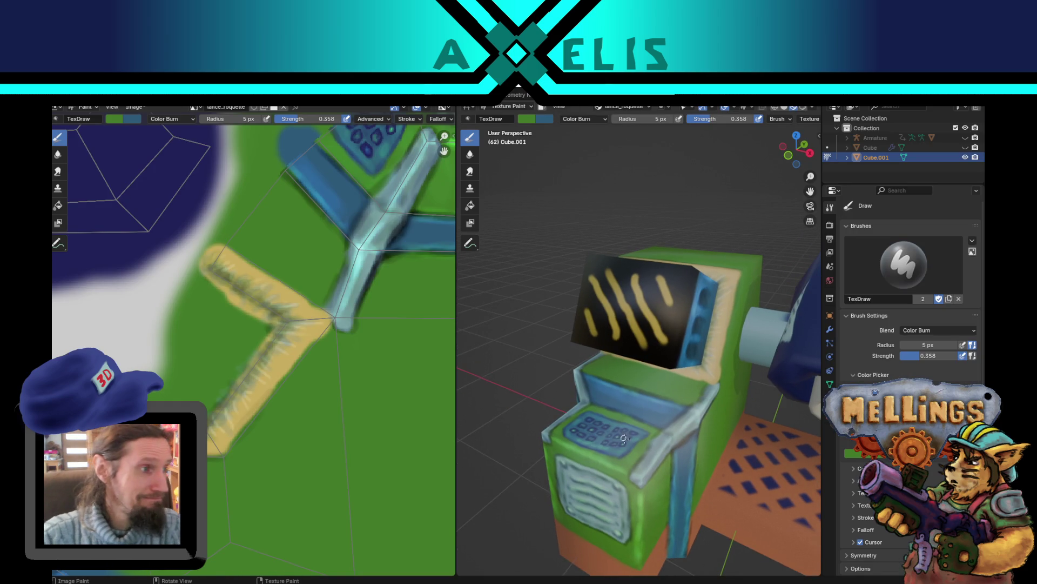
scroll(624, 438, "down", 5)
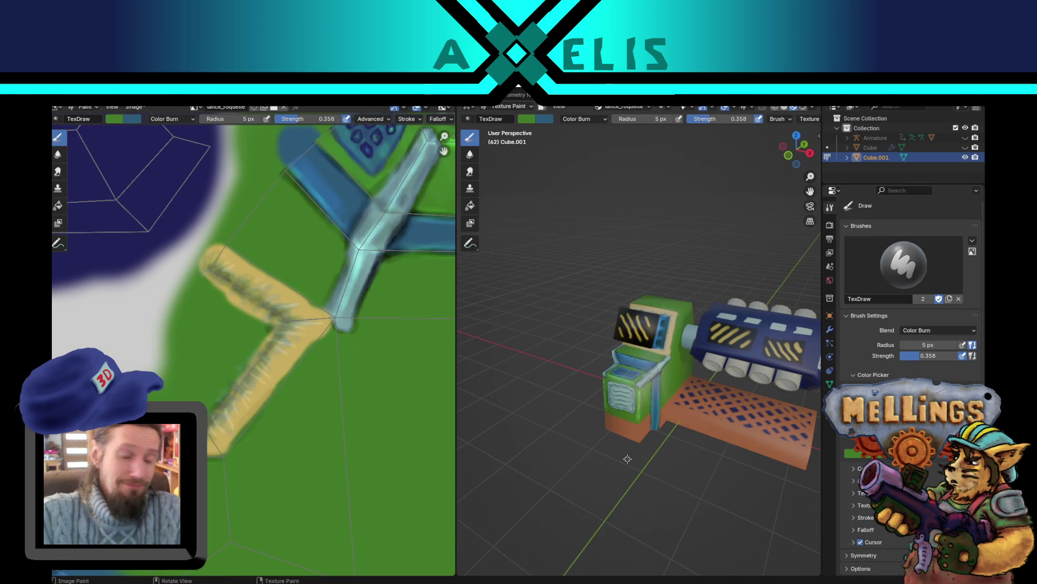
scroll(627, 459, "up", 3)
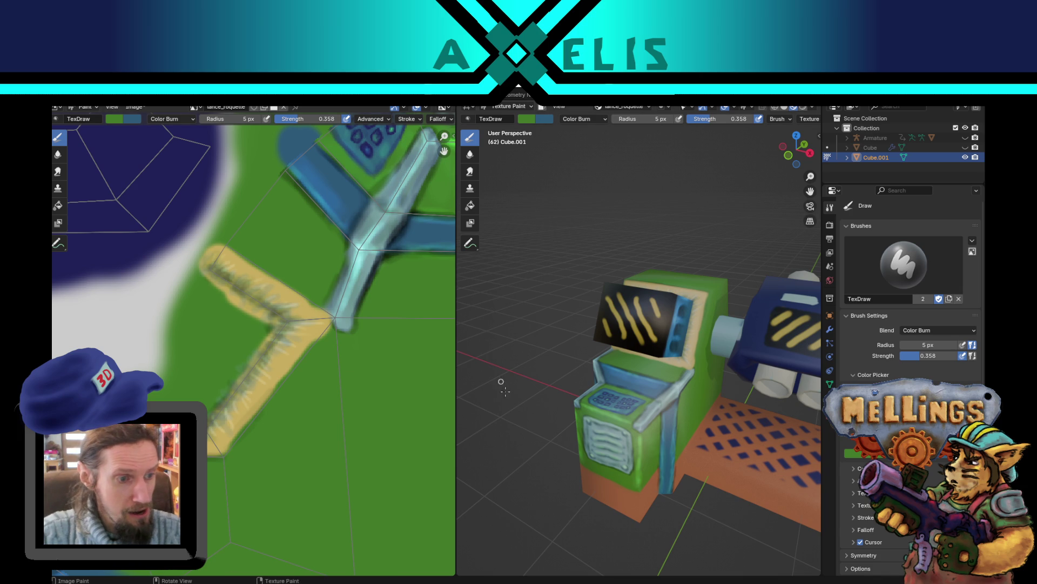
middle_click_drag(536, 415, 558, 416)
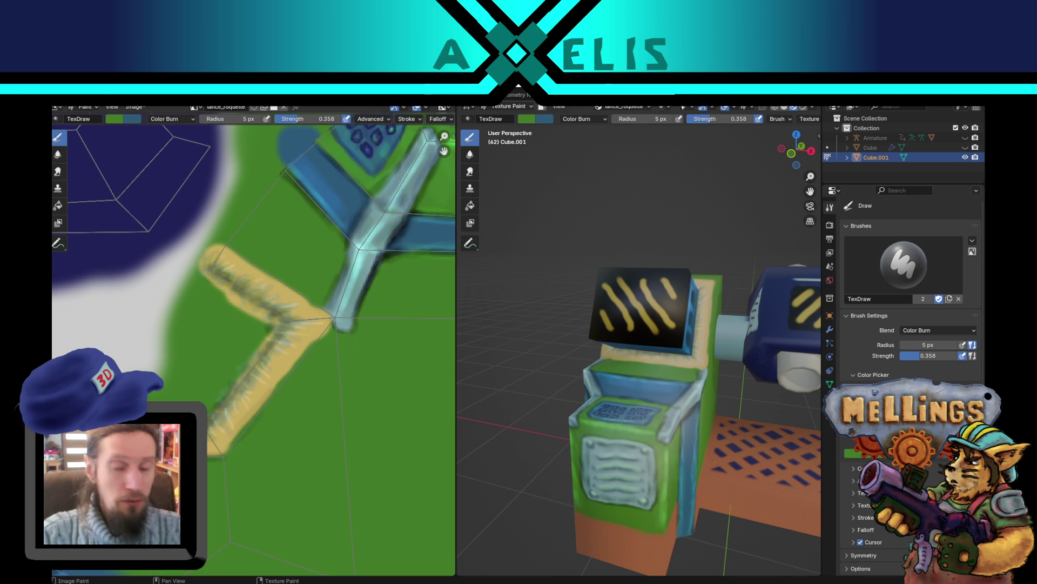
scroll(666, 366, "up", 3)
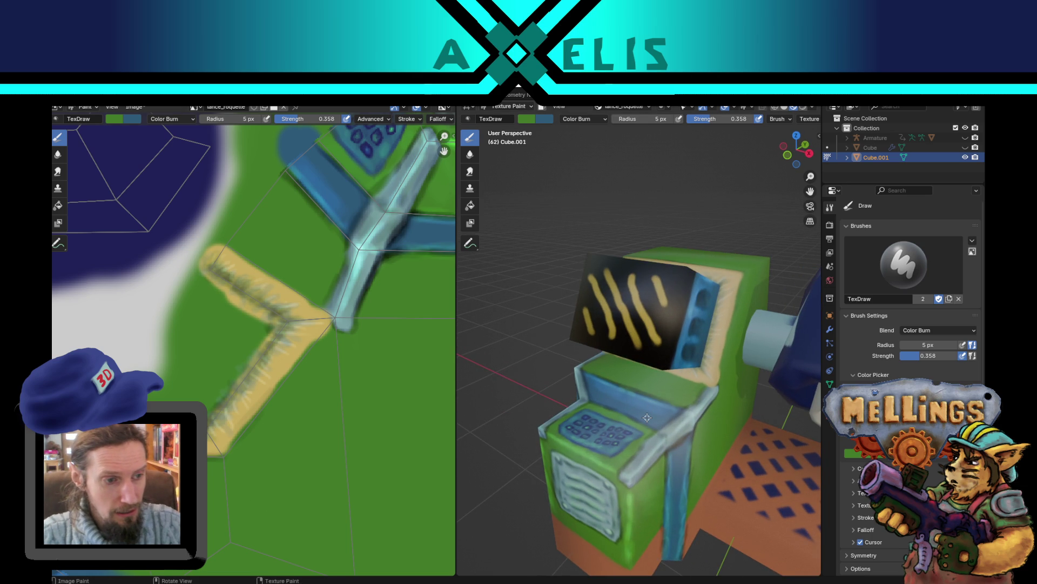
middle_click_drag(647, 418, 660, 363)
scroll(661, 360, "up", 2)
scroll(660, 363, "up", 2)
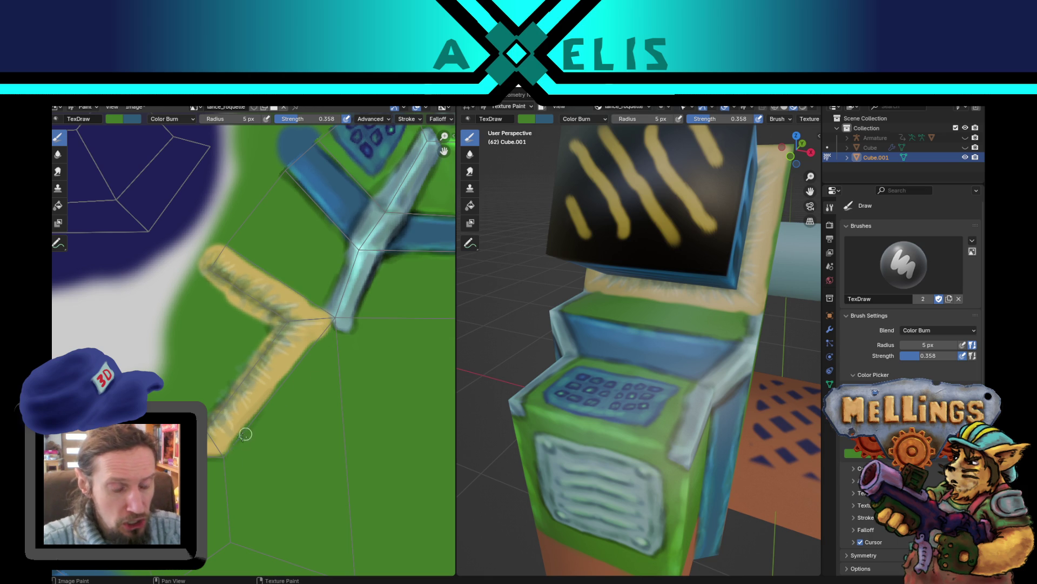
Step: Burn-darken the edges of both yellow stripe arms and save the lance_roquette.png texture
left_click_drag(222, 455, 325, 330)
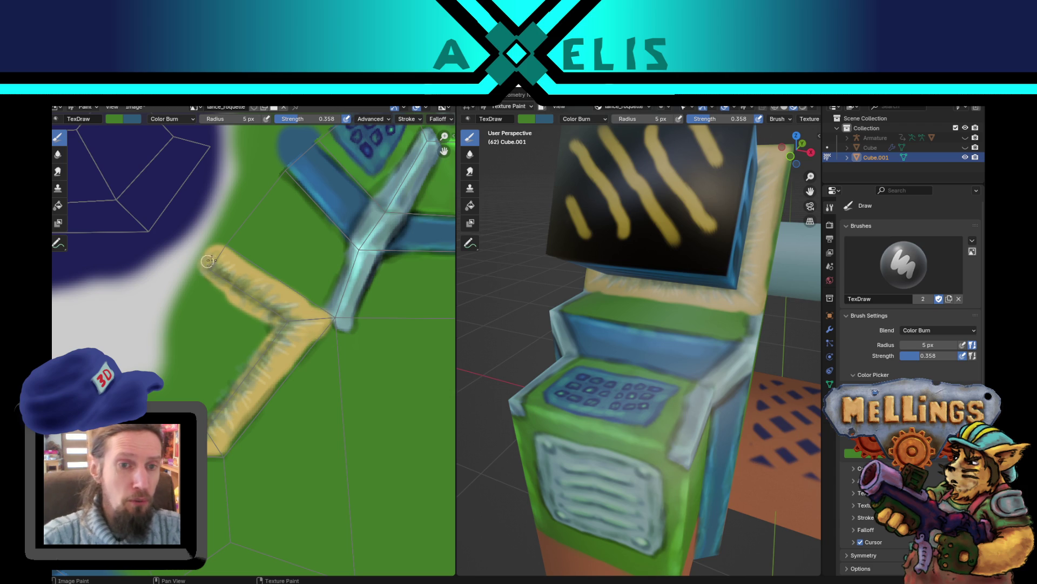
mouse_move(217, 246)
left_mouse_down()
mouse_move(330, 311)
mouse_move(305, 300)
mouse_move(300, 315)
mouse_move(327, 311)
mouse_move(332, 324)
mouse_move(270, 386)
left_mouse_up()
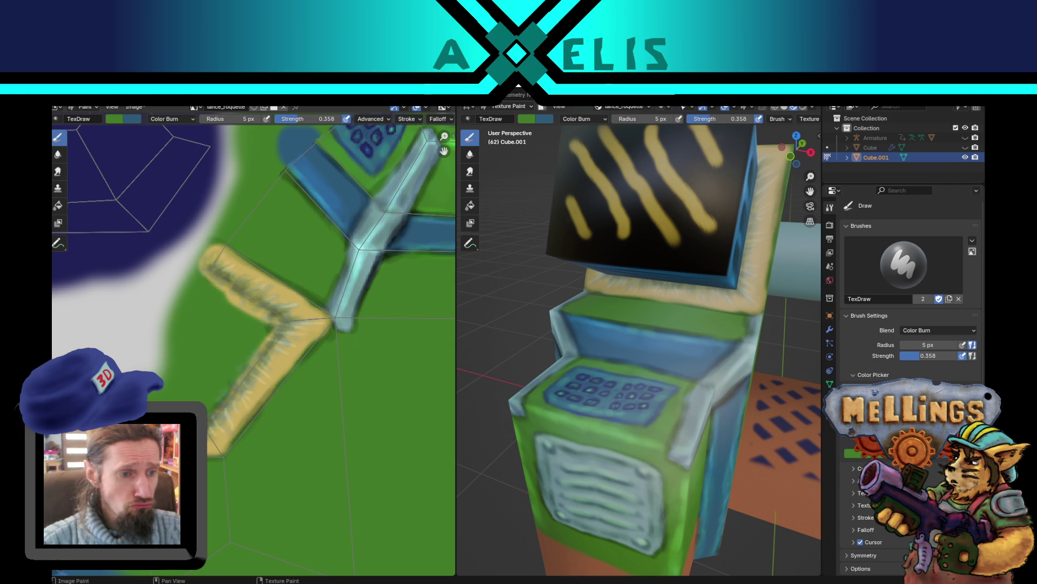
key("x")
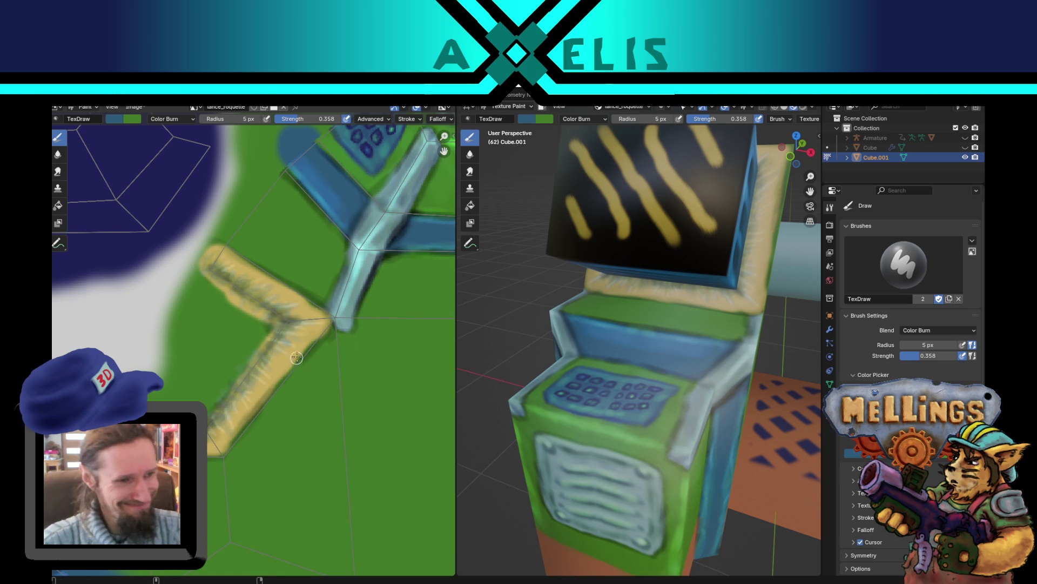
key("alt+s")
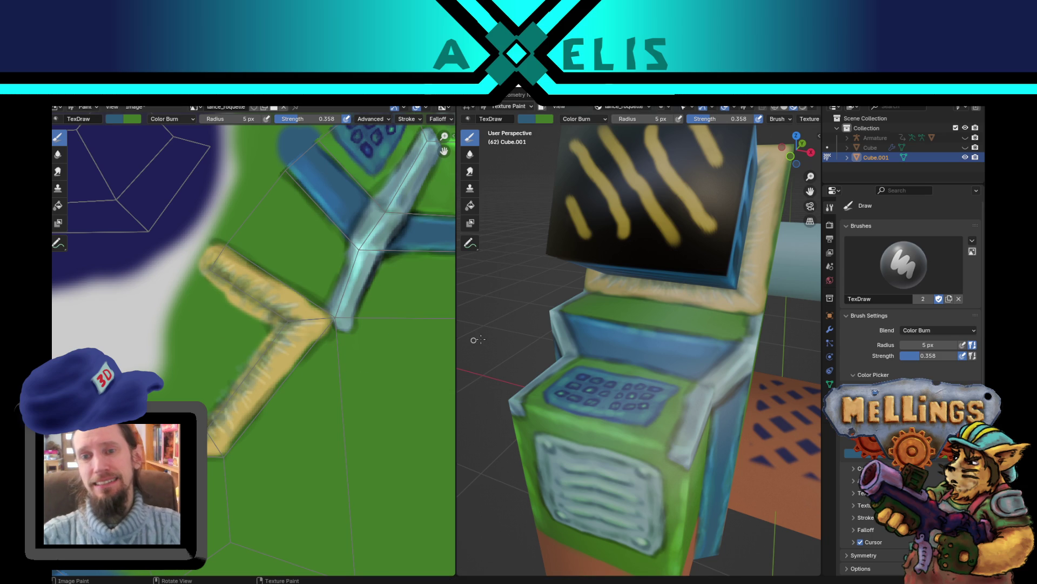
mouse_move(628, 319)
middle_mouse_down()
mouse_move(612, 394)
mouse_move(652, 325)
middle_mouse_up()
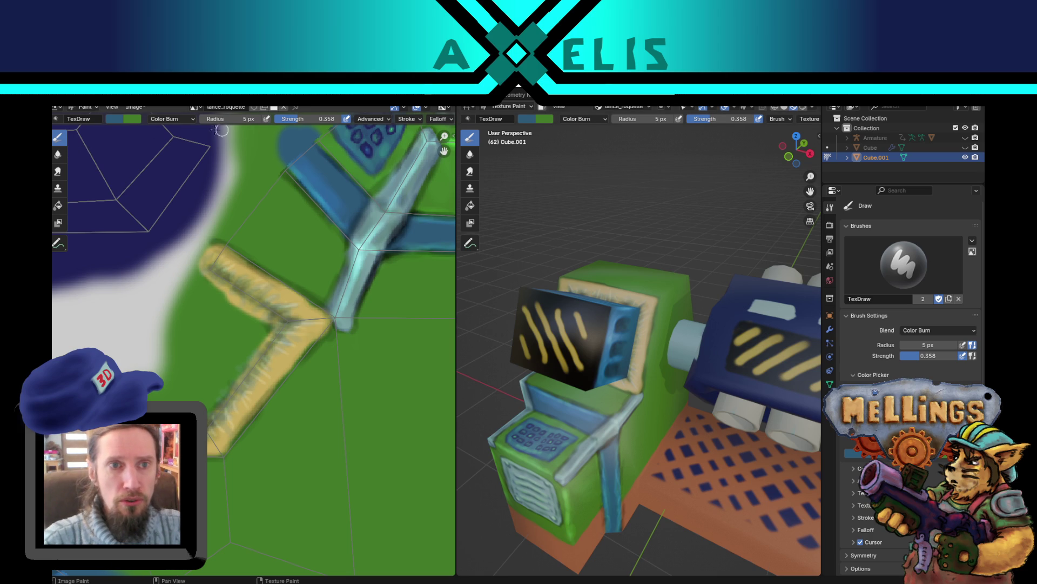
Step: Set the brush blend mode to Saturation with a white colour
left_click(179, 120)
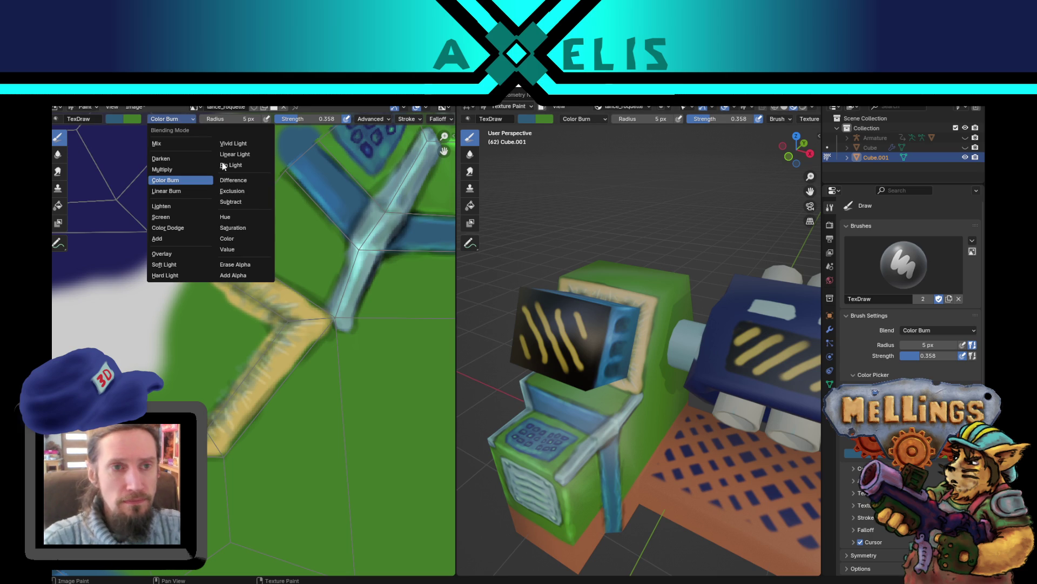
left_click(244, 228)
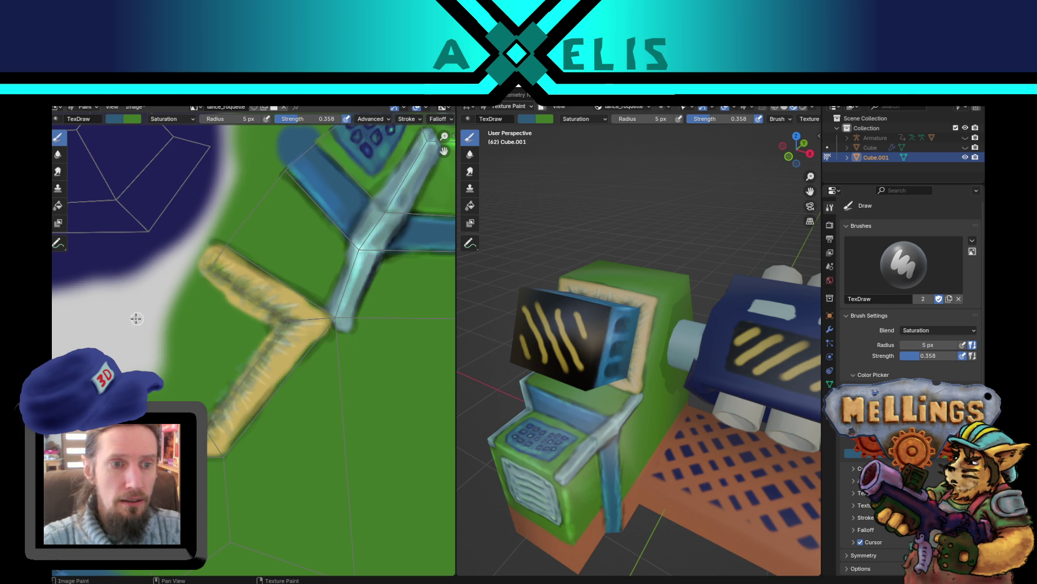
key("BackSpace")
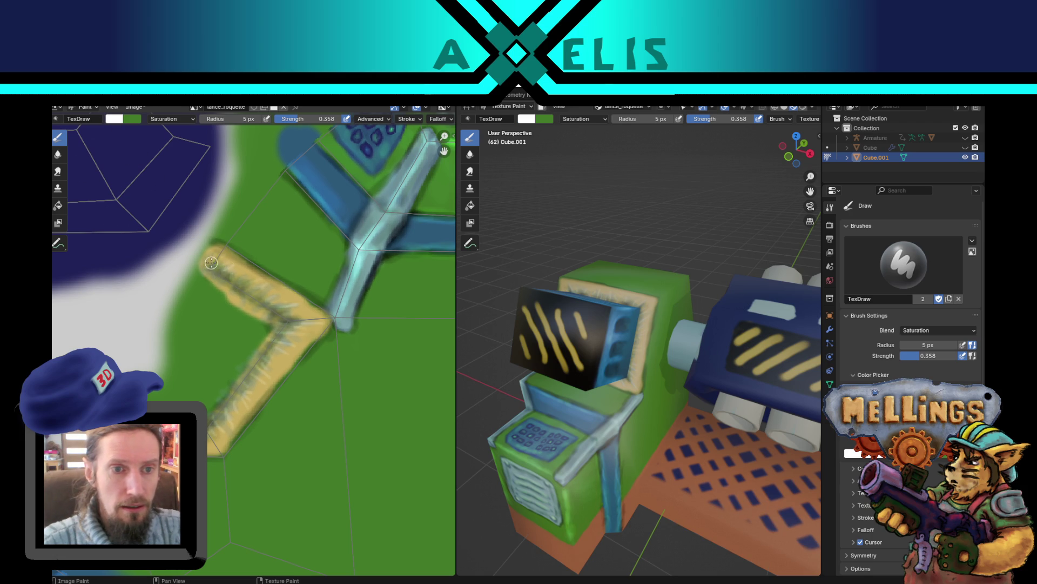
Step: Paint desaturating strokes along the lower yellow arm up to its corner
mouse_move(234, 286)
left_mouse_down()
mouse_move(265, 291)
mouse_move(235, 277)
mouse_move(254, 281)
mouse_move(283, 303)
mouse_move(277, 315)
mouse_move(313, 321)
mouse_move(288, 325)
mouse_move(297, 333)
mouse_move(285, 345)
mouse_move(212, 397)
mouse_move(247, 401)
mouse_move(209, 422)
left_mouse_up()
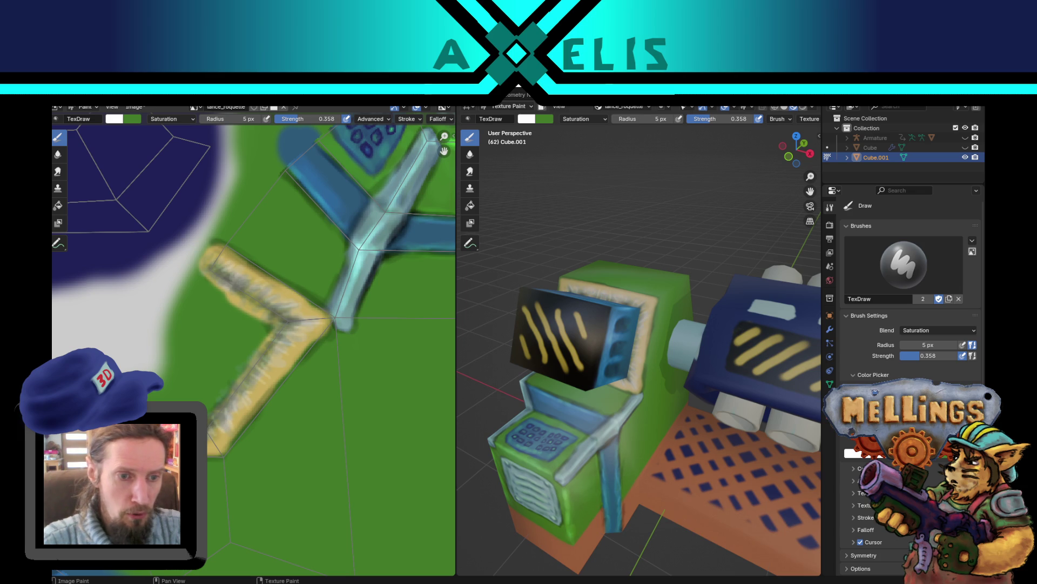
mouse_move(234, 404)
left_mouse_down()
mouse_move(253, 359)
mouse_move(302, 314)
mouse_move(245, 293)
left_mouse_up()
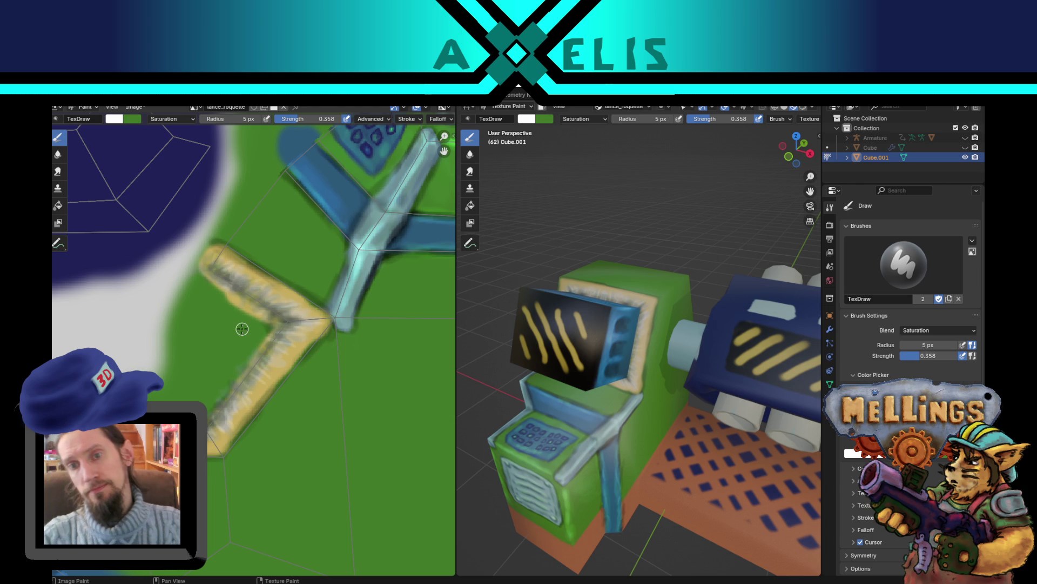
scroll(701, 250, "down", 3)
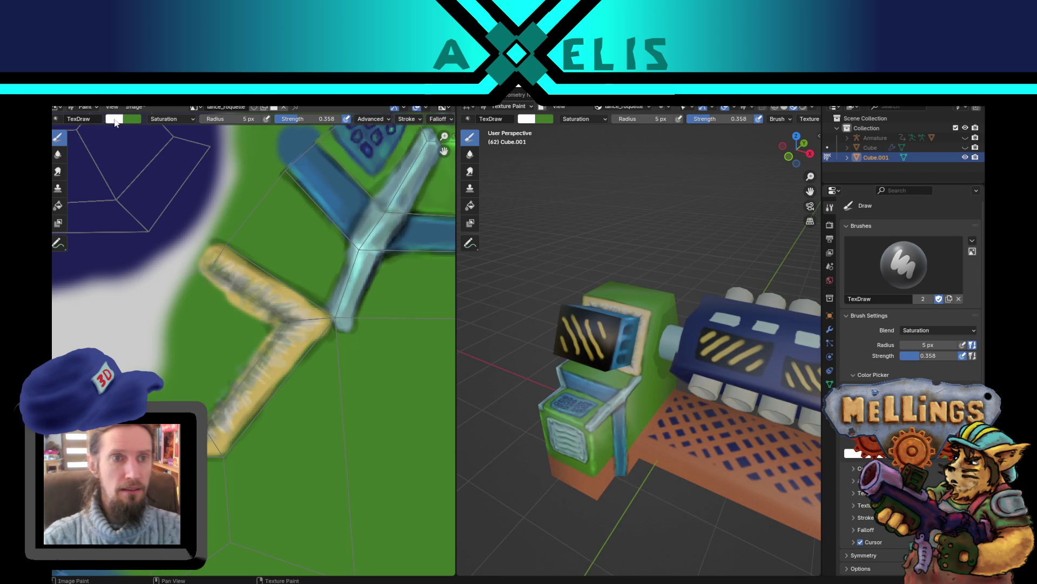
Step: Sample the dark blue from the texture as paint colour and save materiel.blend
key("x")
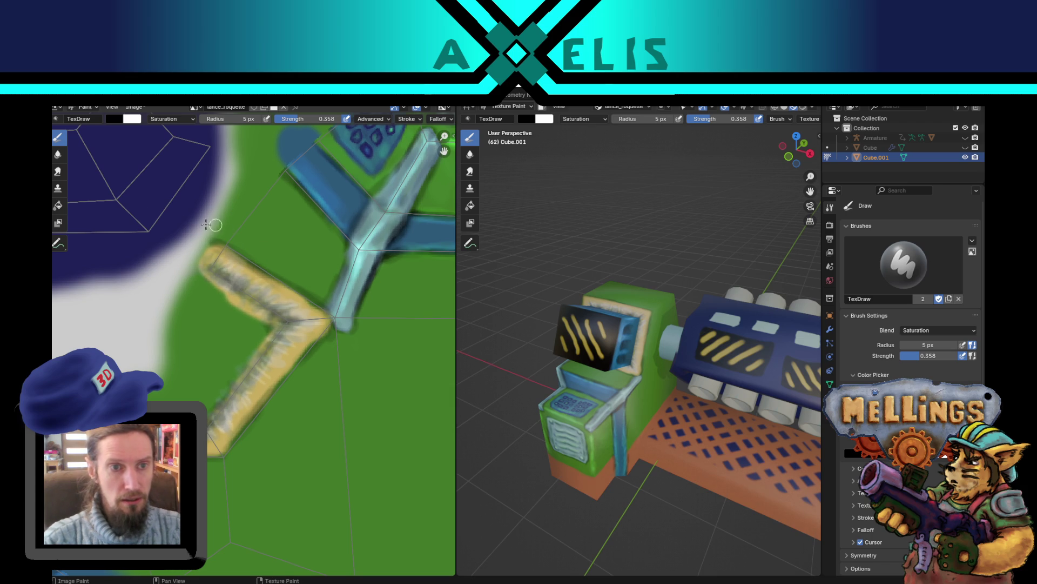
key("s")
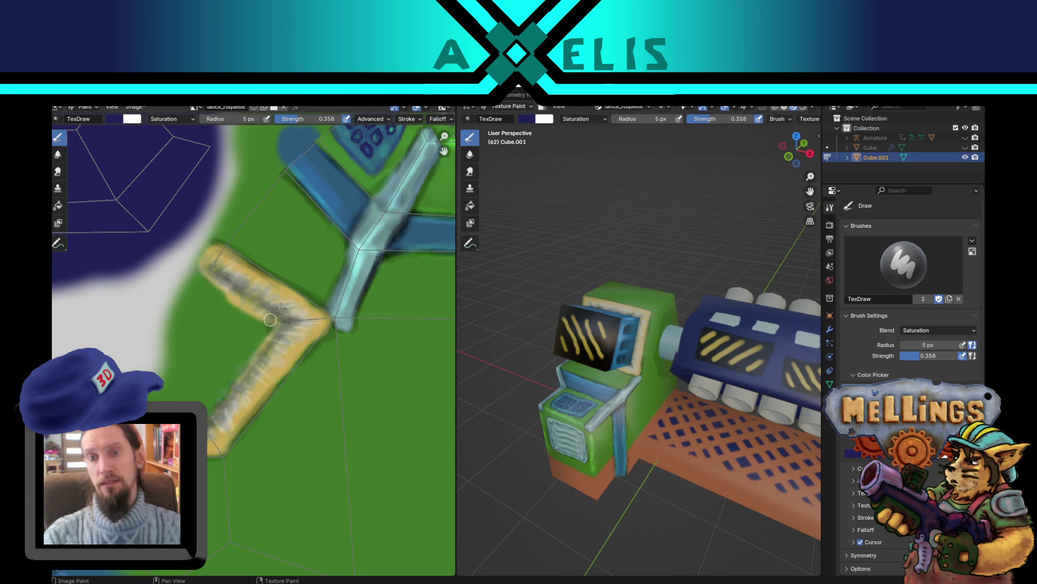
key("ctrl+s")
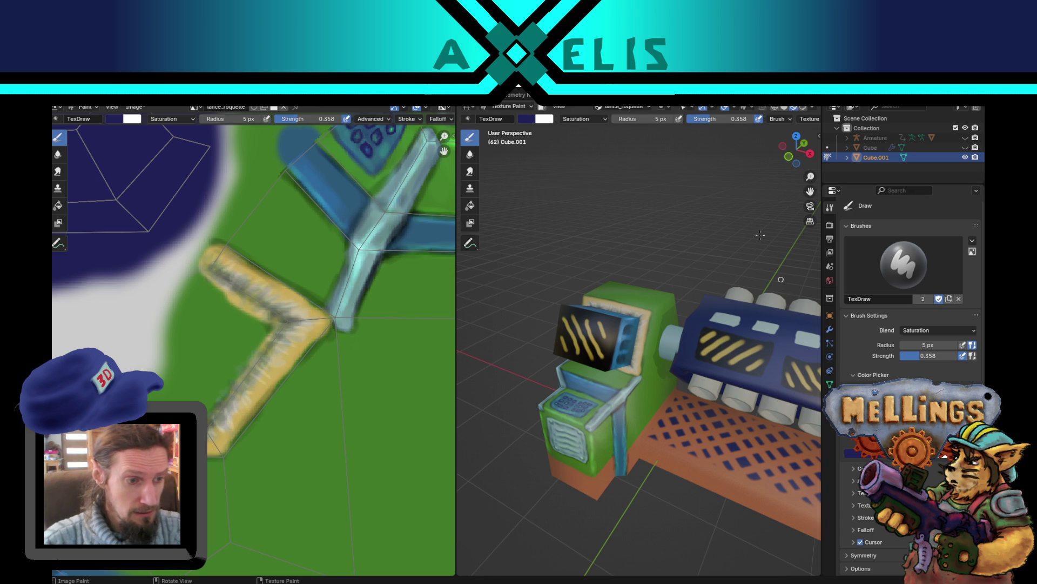
Step: Orbit and zoom to a lower, closer view of the machine
mouse_move(610, 418)
middle_mouse_down()
mouse_move(626, 363)
mouse_move(650, 382)
mouse_move(653, 372)
middle_mouse_up()
scroll(653, 372, "up", 4)
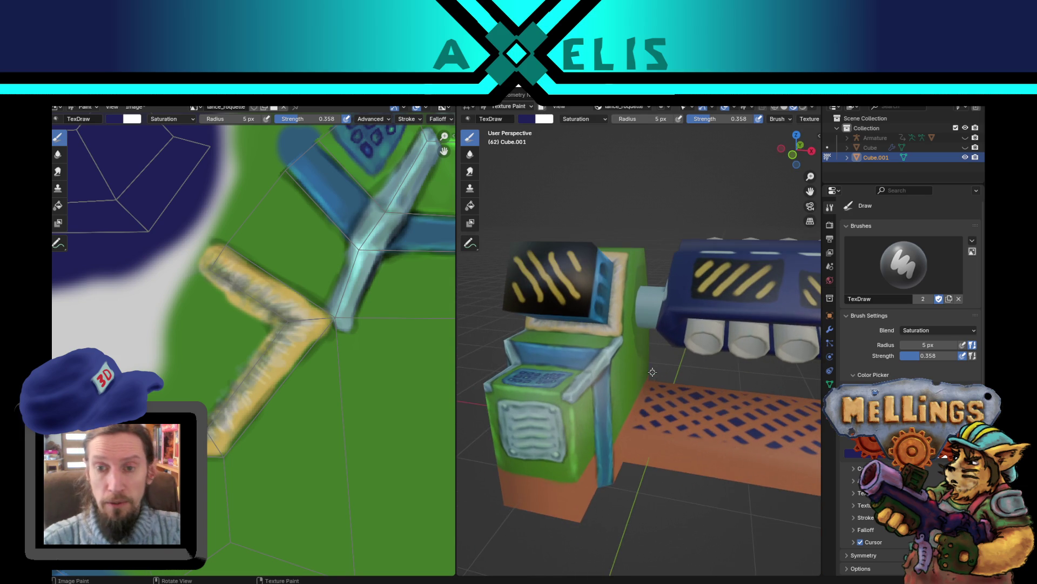
scroll(357, 355, "down", 2)
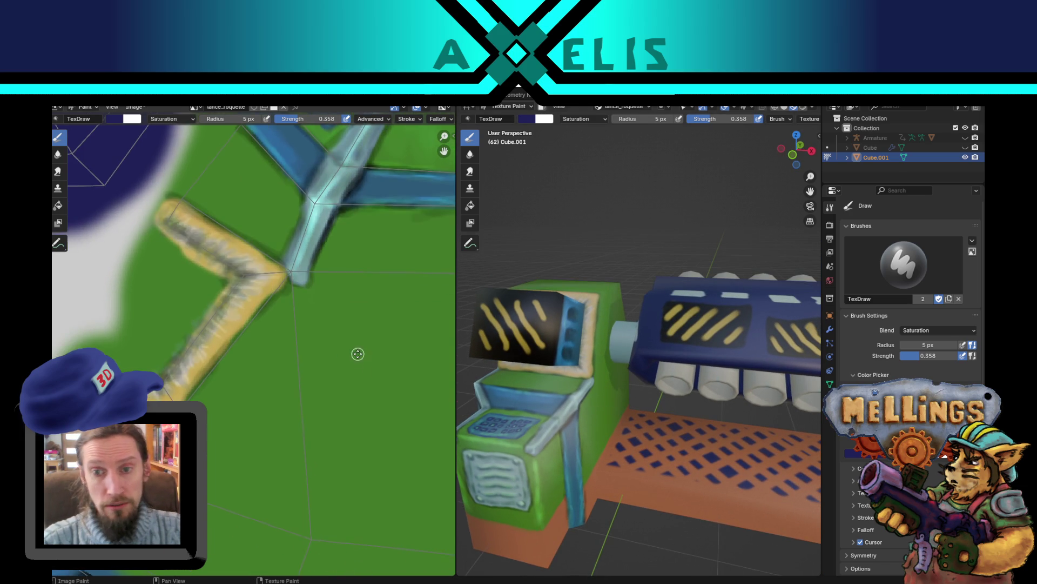
scroll(324, 346, "up", 2)
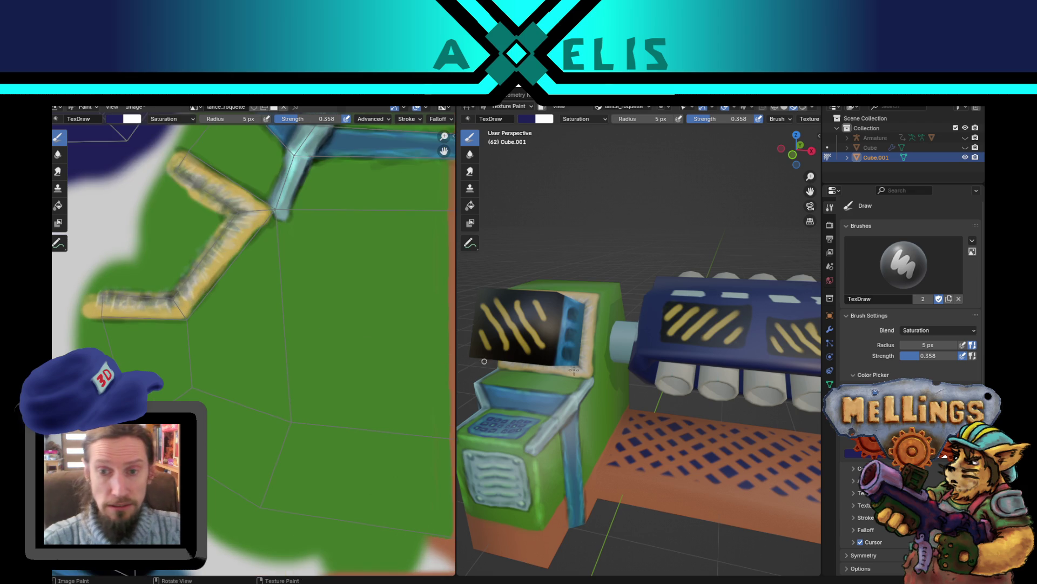
scroll(632, 371, "up", 1)
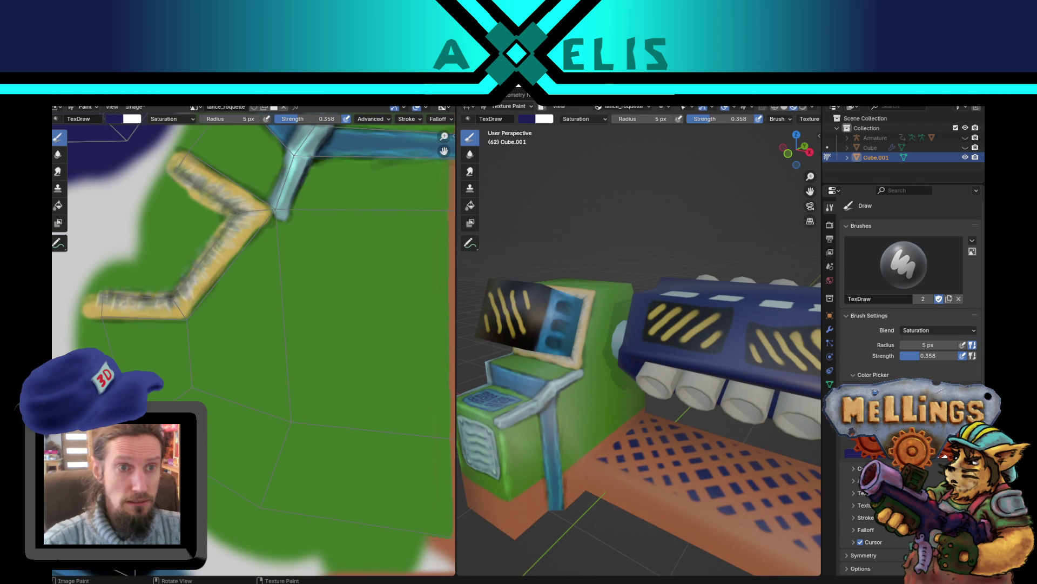
Step: Sample the green, switch the brush blend to Color Burn, and paint then undo a test stroke
key("s")
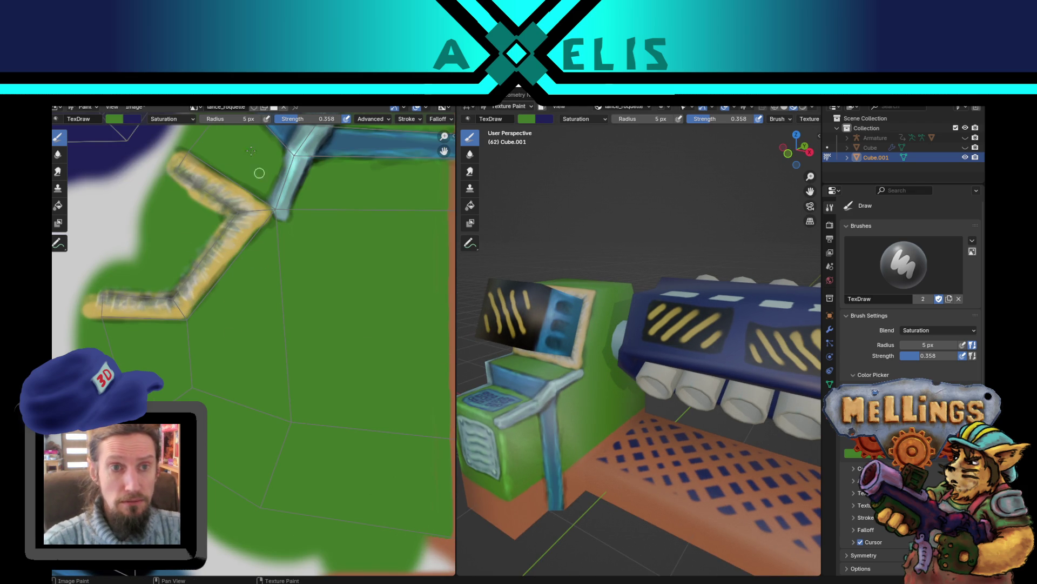
left_click(183, 119)
left_click(178, 181)
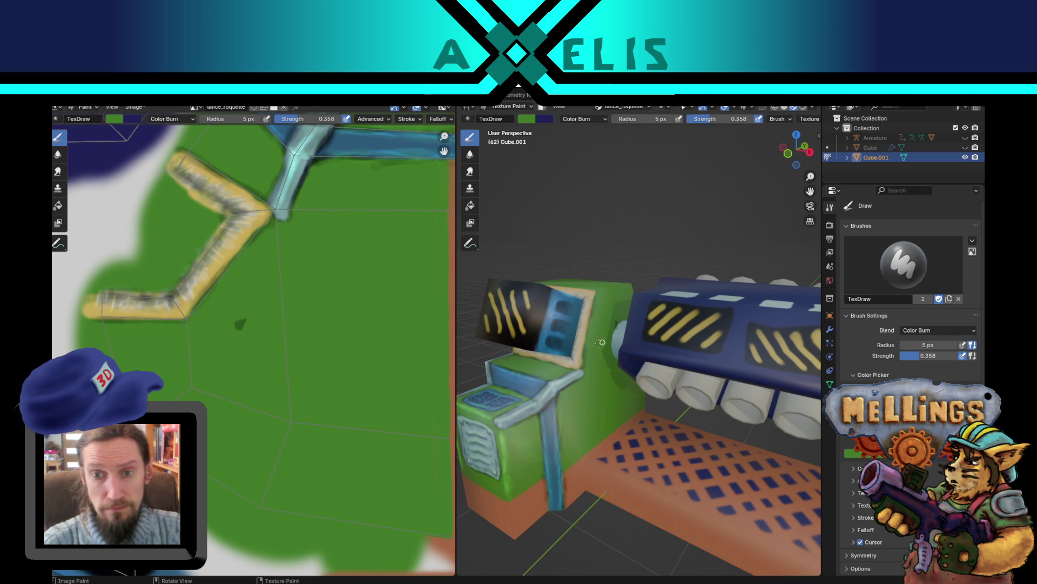
mouse_move(236, 323)
left_mouse_down()
mouse_move(250, 343)
mouse_move(239, 326)
mouse_move(255, 323)
mouse_move(243, 327)
left_mouse_up()
key("ctrl+z")
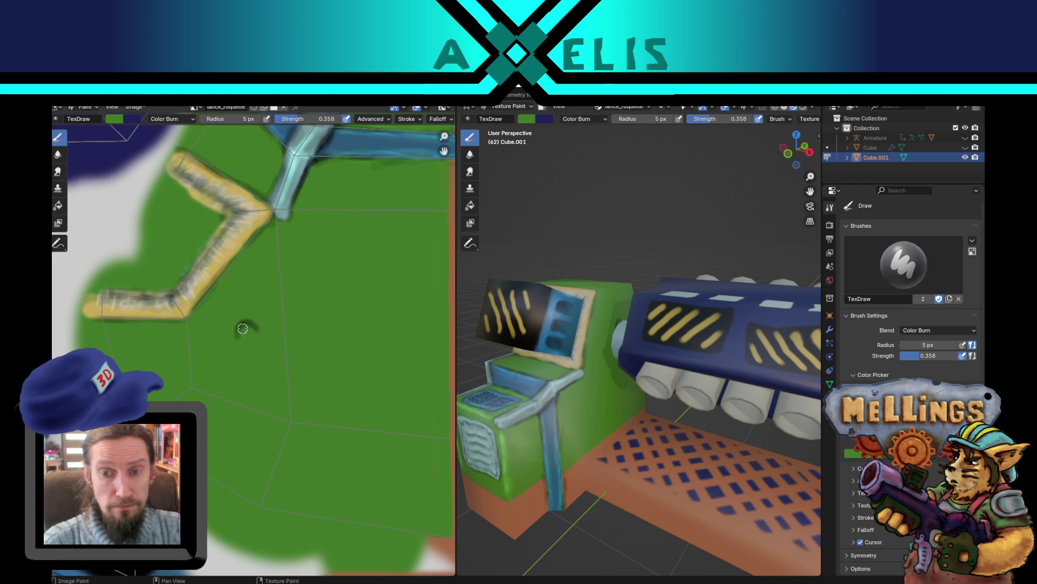
Step: In Edit Mode, select the machine island with Ctrl+L, hide the cannon, then return to Texture Paint
key("Tab")
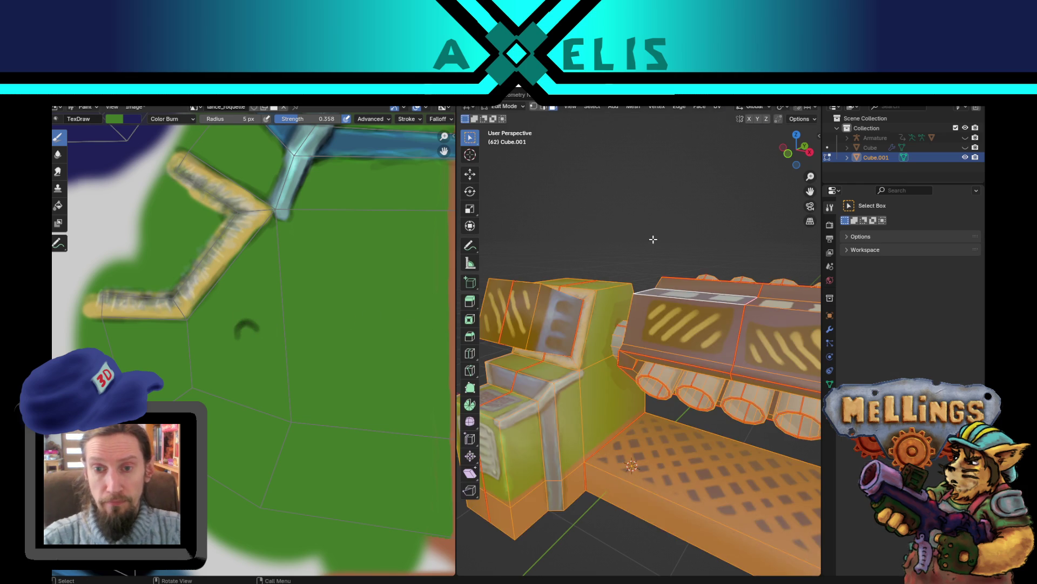
key("ctrl+l")
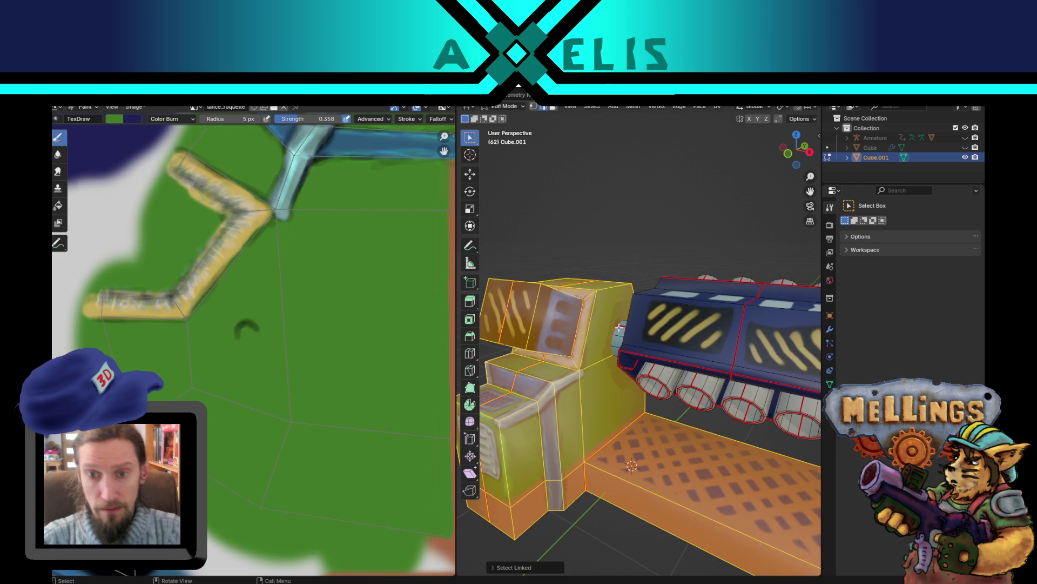
key("shift+h")
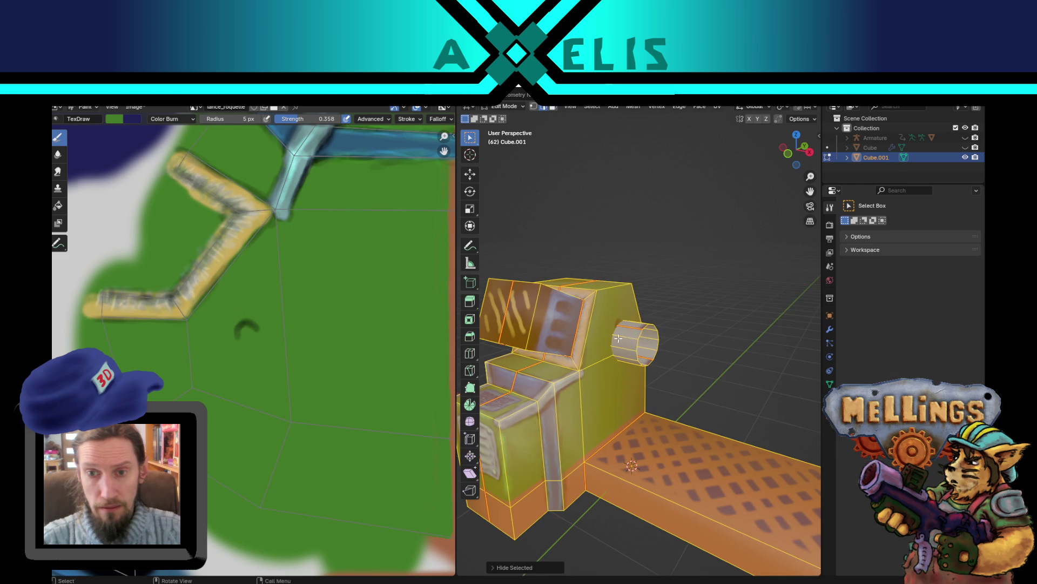
mouse_move(619, 327)
middle_mouse_down()
mouse_move(642, 351)
mouse_move(613, 433)
middle_mouse_up()
scroll(652, 371, "up", 6)
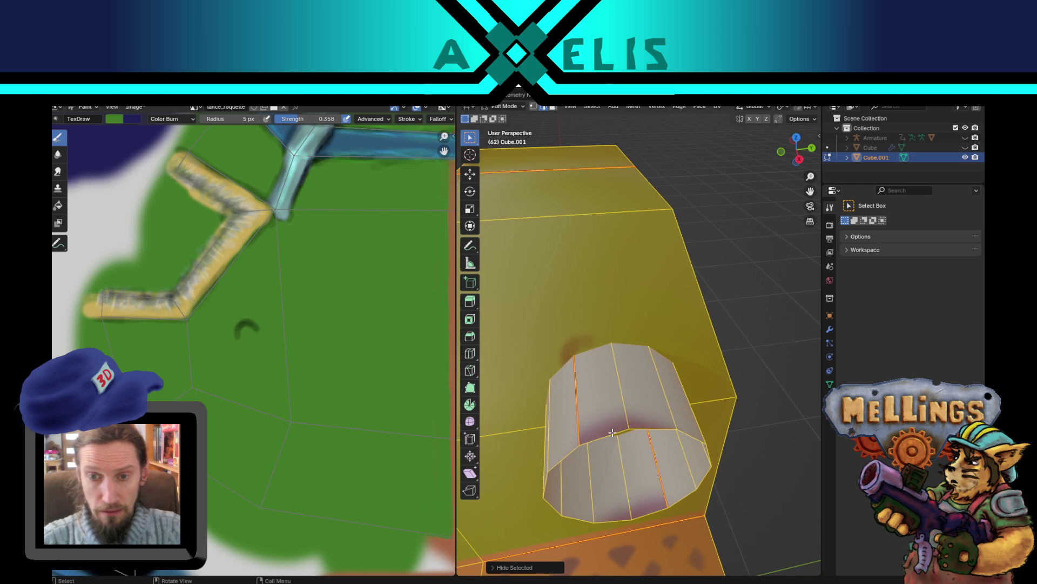
scroll(612, 433, "down", 2)
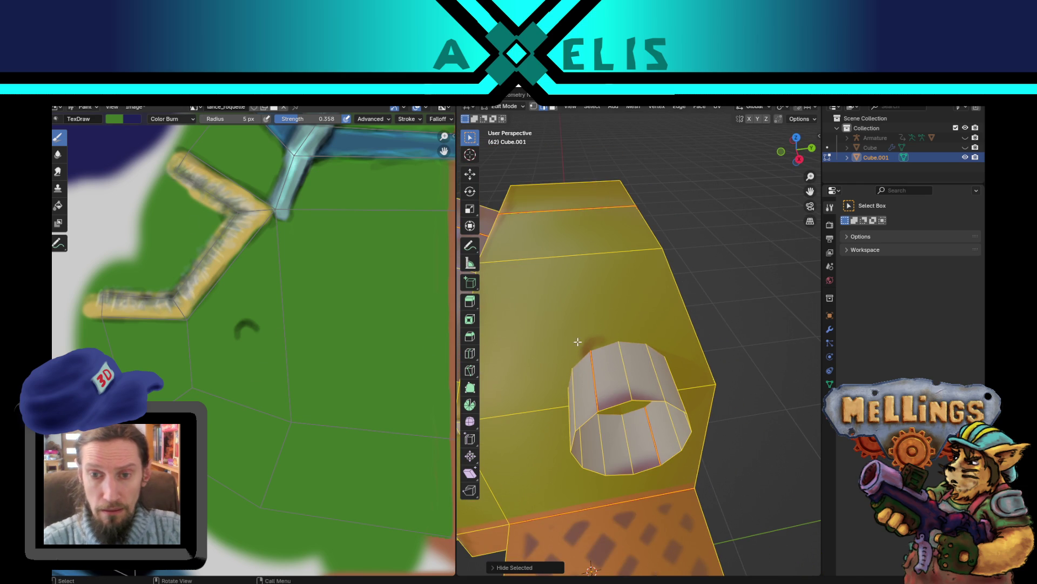
key("ctrl+Tab")
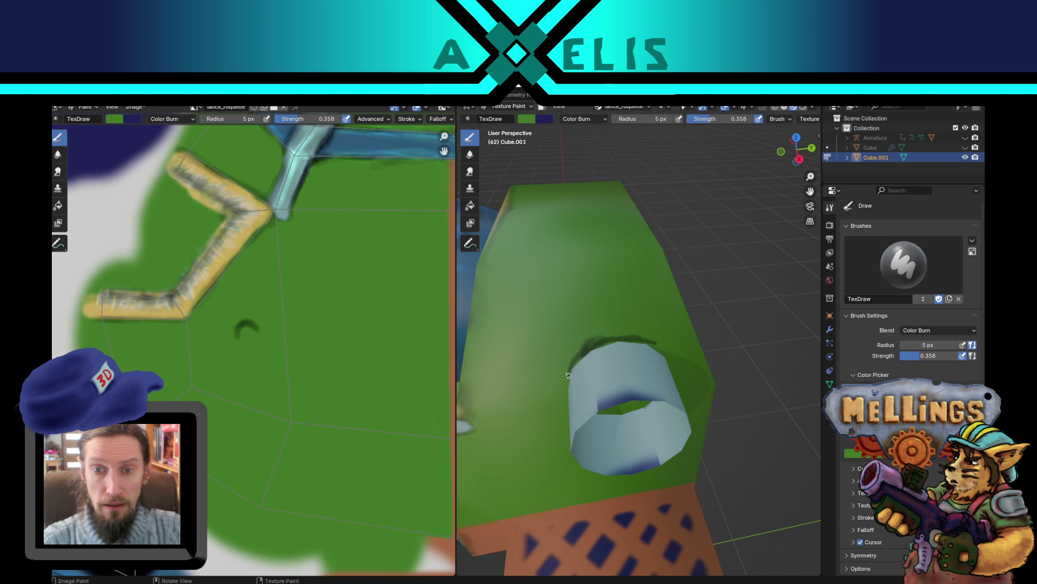
Step: Burn a dark ring all around where the pale blue tube meets the green housing
left_click_drag(566, 375, 572, 377)
middle_click_drag(571, 377, 629, 288)
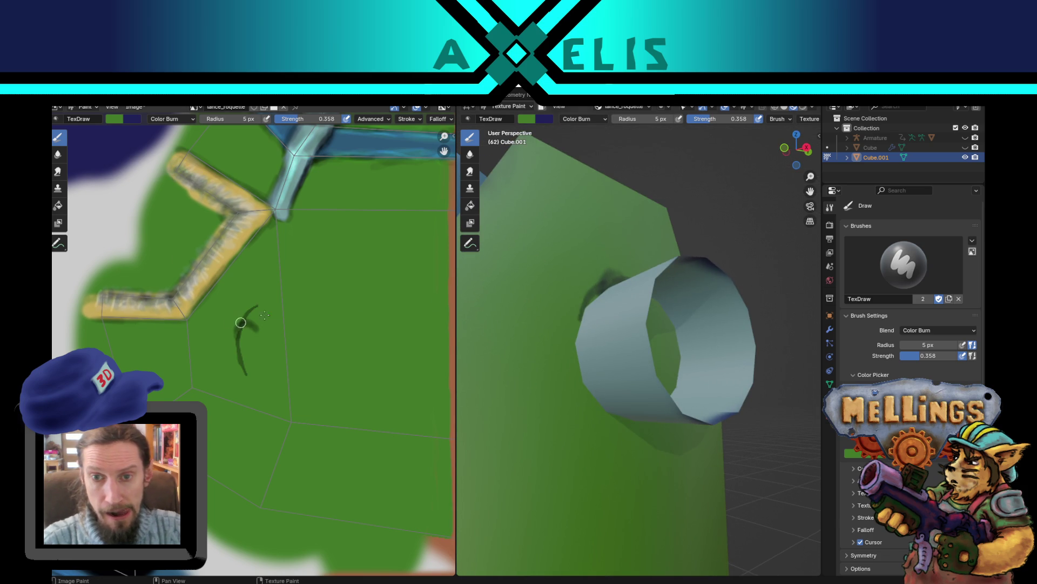
mouse_move(574, 323)
left_mouse_down()
mouse_move(573, 354)
mouse_move(597, 403)
mouse_move(626, 412)
left_mouse_up()
middle_click_drag(617, 400, 586, 366)
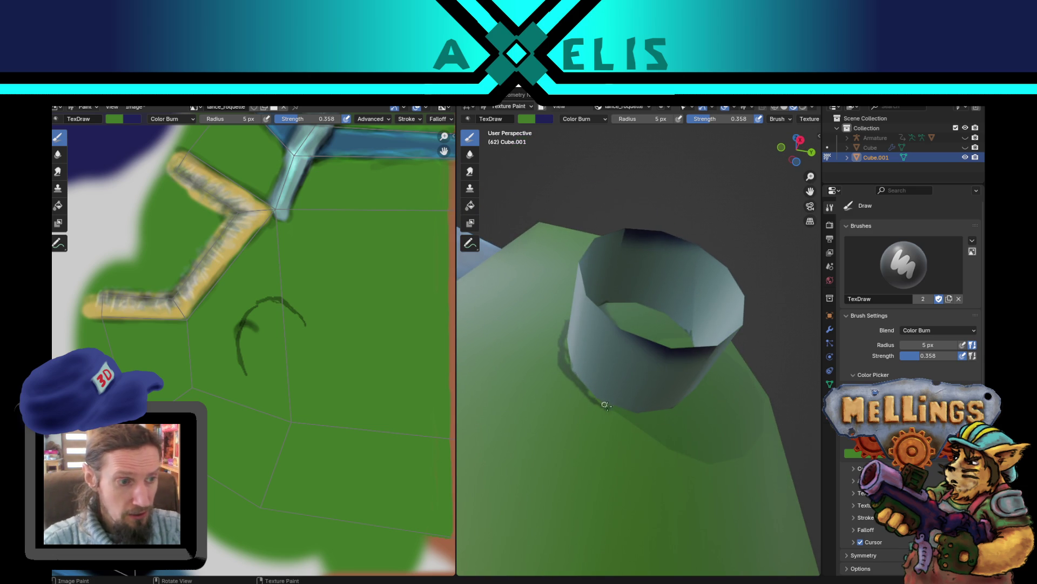
left_click_drag(624, 412, 675, 409)
middle_click_drag(700, 391, 633, 439)
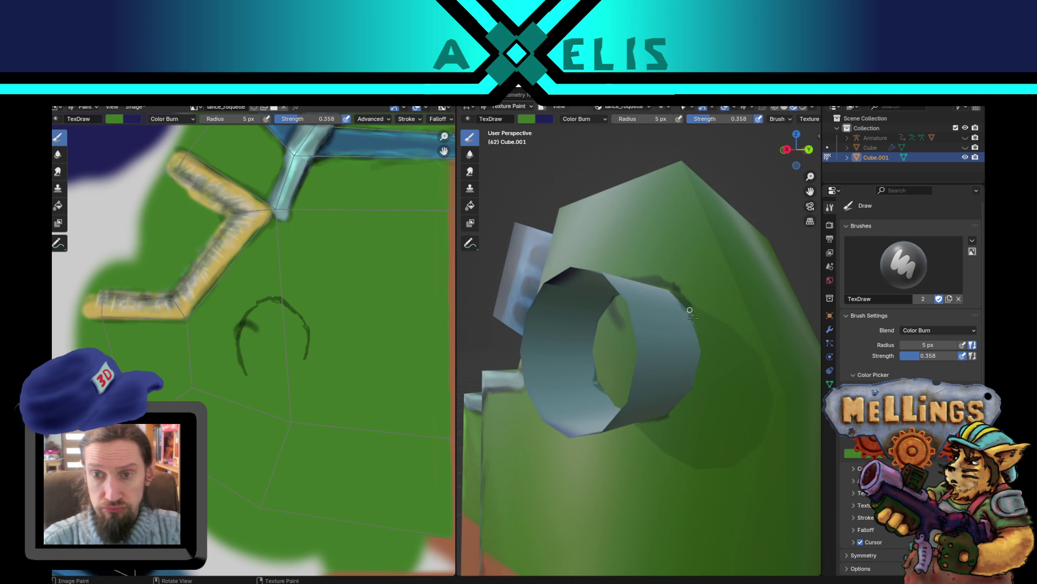
mouse_move(699, 328)
left_mouse_down()
mouse_move(708, 361)
mouse_move(695, 387)
left_mouse_up()
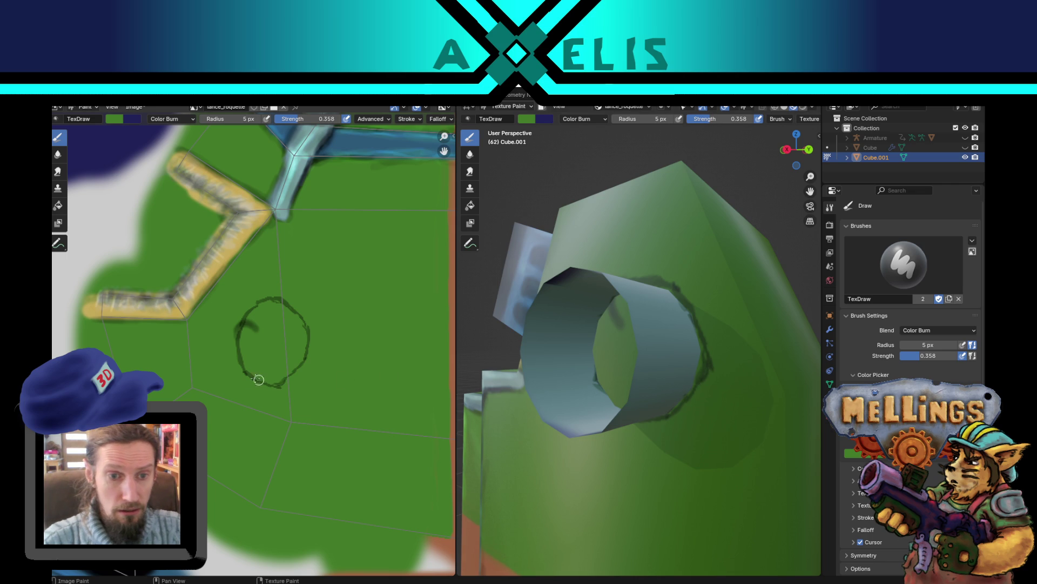
mouse_move(259, 380)
left_mouse_down()
mouse_move(248, 369)
mouse_move(281, 375)
mouse_move(303, 345)
mouse_move(262, 335)
mouse_move(270, 331)
mouse_move(267, 346)
mouse_move(257, 333)
left_mouse_up()
Step: Set brush radius to 17 px and strength to 0.352, then paint a dark spiral inside the circle
key("f")
left_click(273, 330)
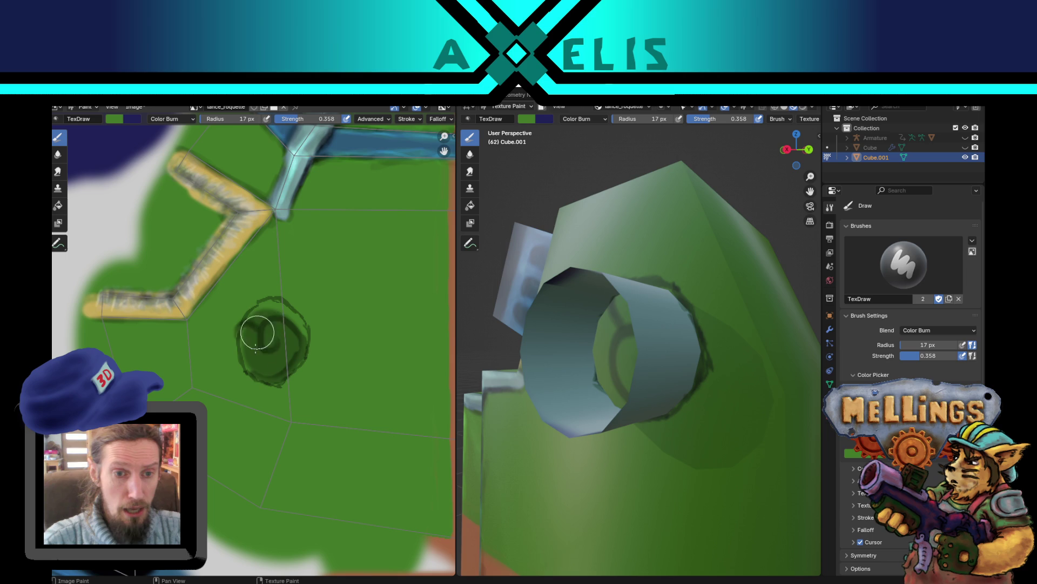
key("shift+f")
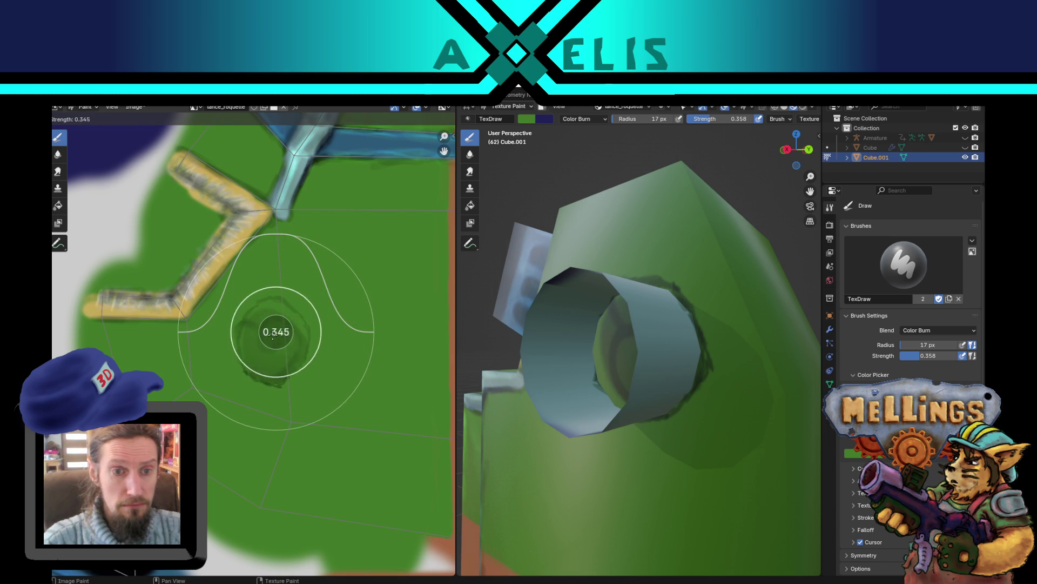
left_click(261, 327)
key("shift+f")
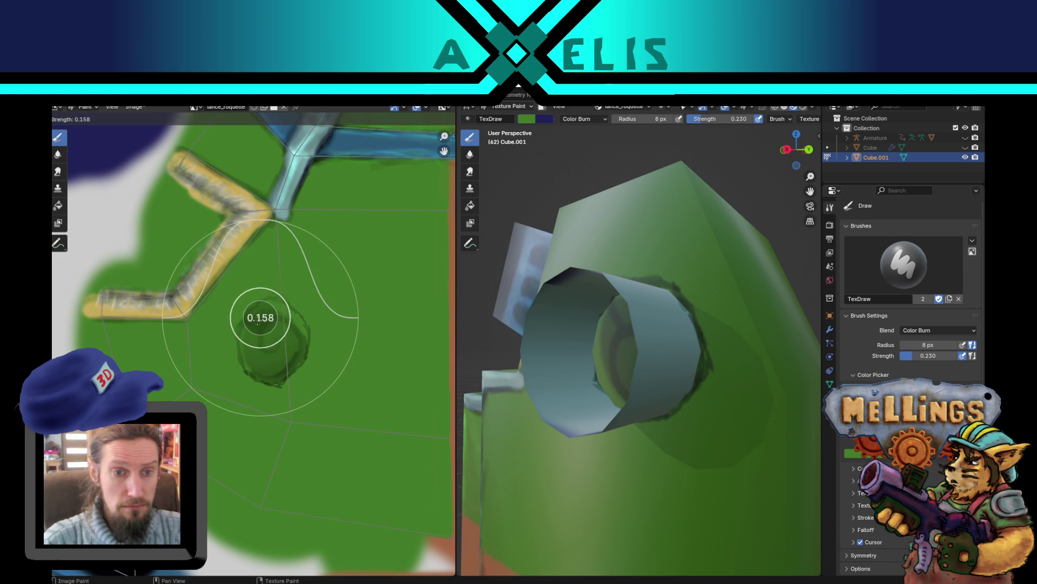
left_click(263, 318)
mouse_move(257, 308)
left_mouse_down()
mouse_move(247, 363)
mouse_move(273, 375)
mouse_move(296, 349)
mouse_move(296, 321)
mouse_move(251, 305)
mouse_move(289, 308)
mouse_move(278, 316)
mouse_move(302, 333)
mouse_move(294, 364)
mouse_move(271, 364)
mouse_move(273, 309)
mouse_move(288, 314)
mouse_move(291, 338)
left_mouse_up()
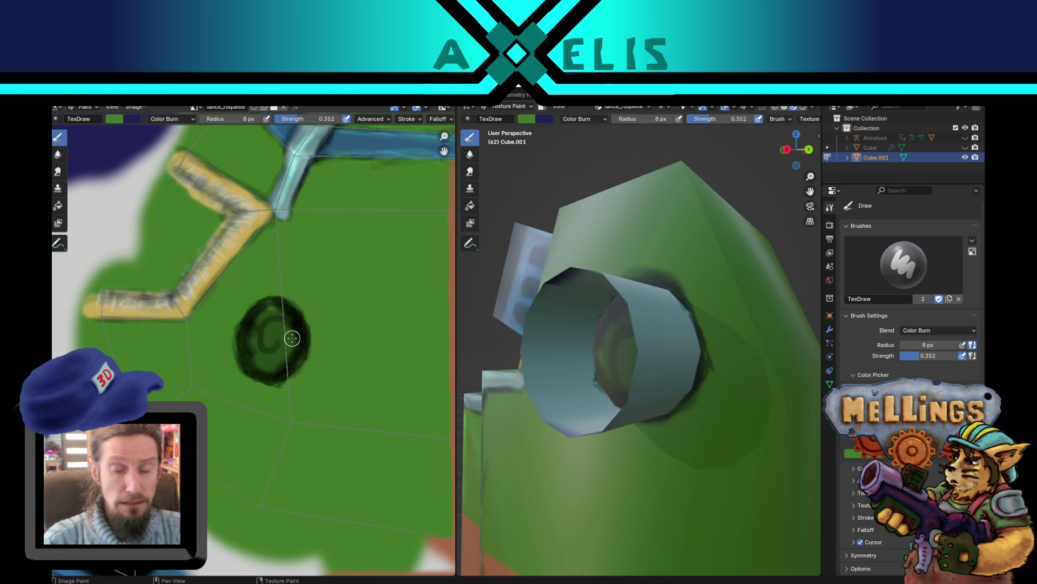
Step: Darken the bottom of the ring and switch the brush blend mode to Color Dodge
mouse_move(567, 318)
middle_mouse_down()
mouse_move(694, 333)
mouse_move(603, 339)
middle_mouse_up()
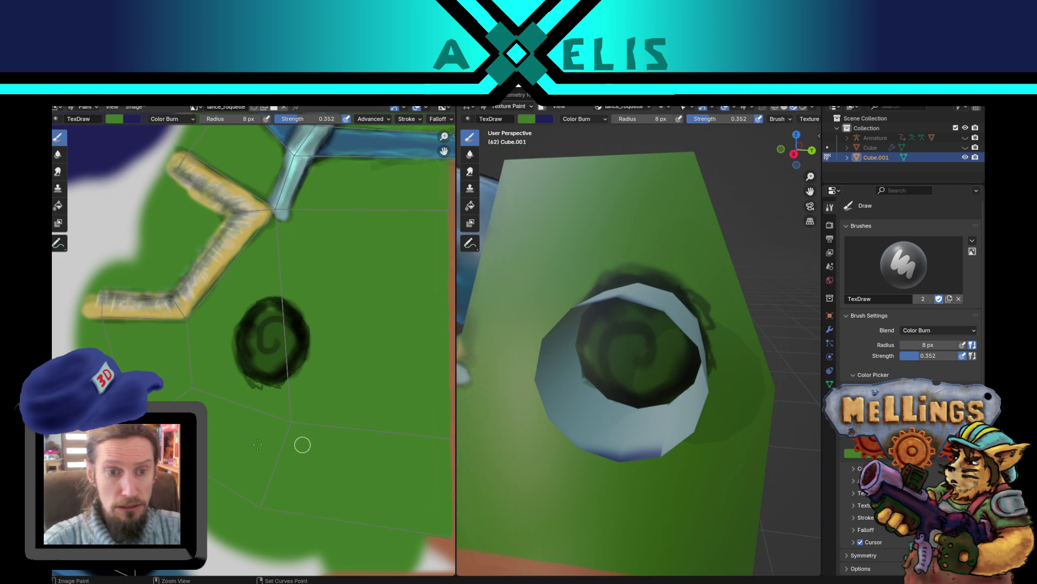
left_click_drag(250, 374, 276, 377)
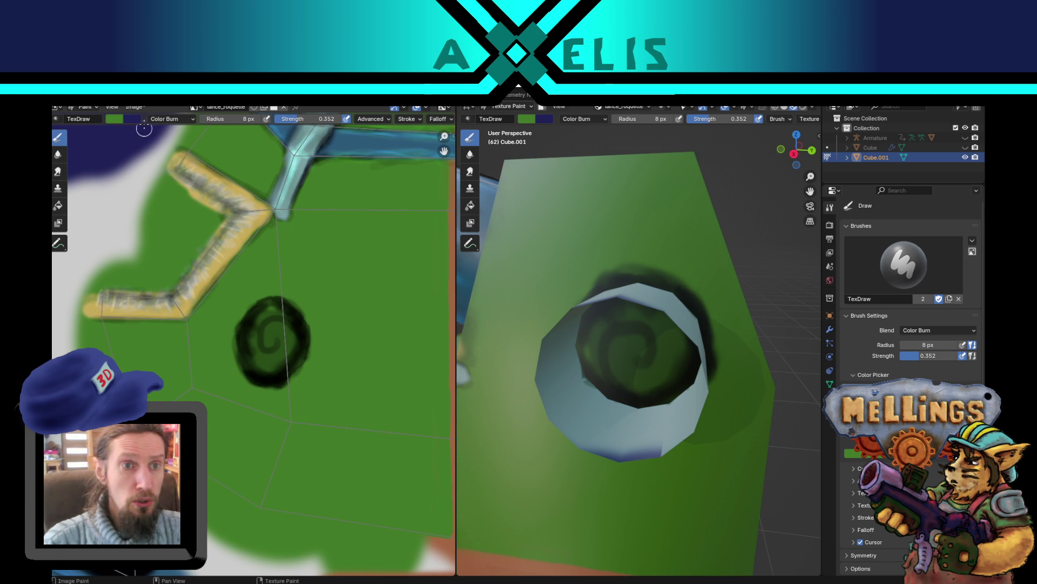
left_click(172, 120)
left_click(168, 228)
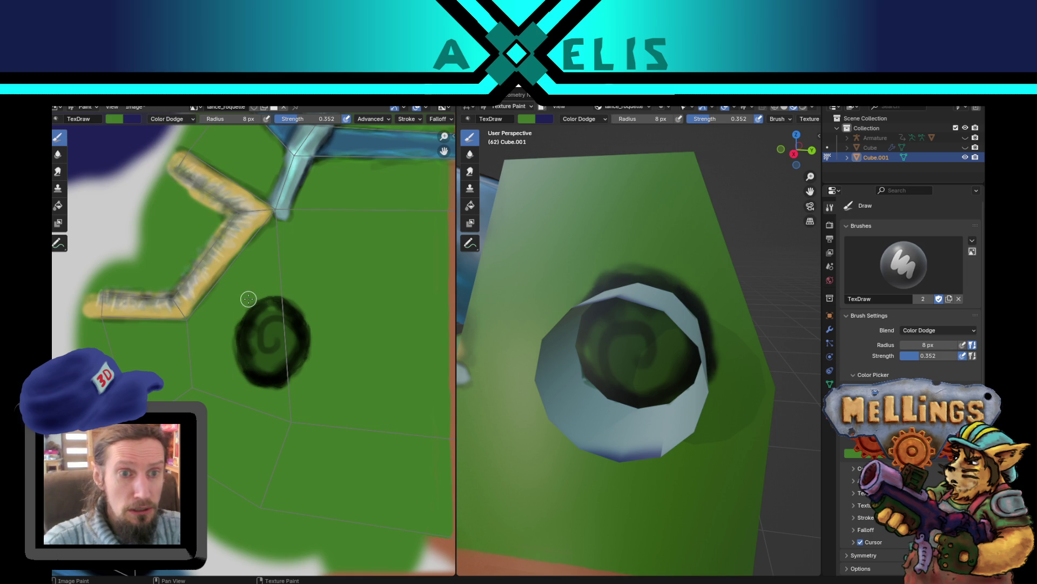
Step: Brighten the dark ring's lower-left edge with a 5 px brush, then enlarge the brush to 26 px
key("bracketleft")
key("bracketleft")
key("bracketleft")
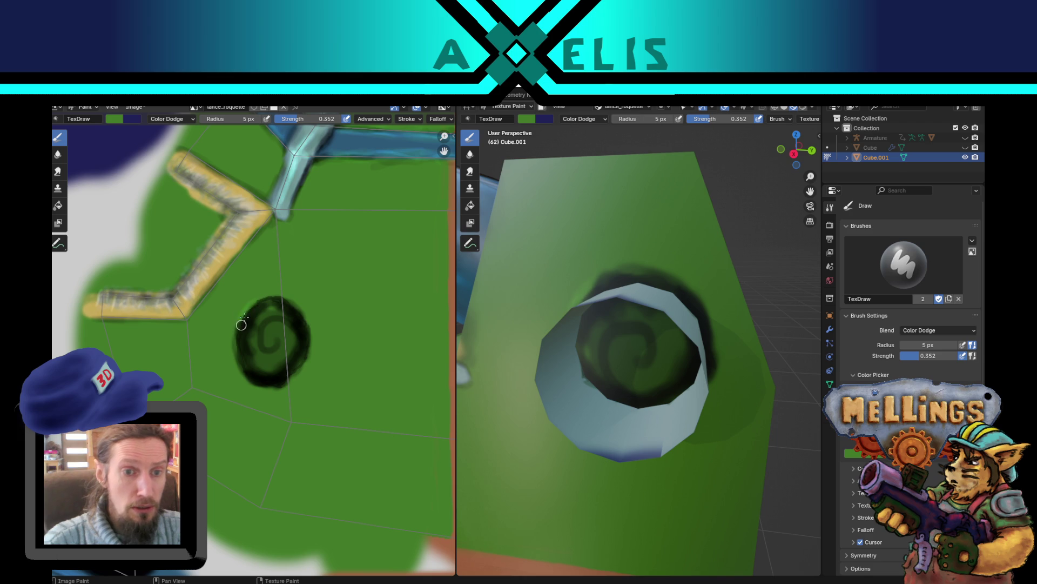
mouse_move(235, 323)
left_mouse_down()
mouse_move(231, 356)
mouse_move(251, 387)
mouse_move(272, 388)
left_mouse_up()
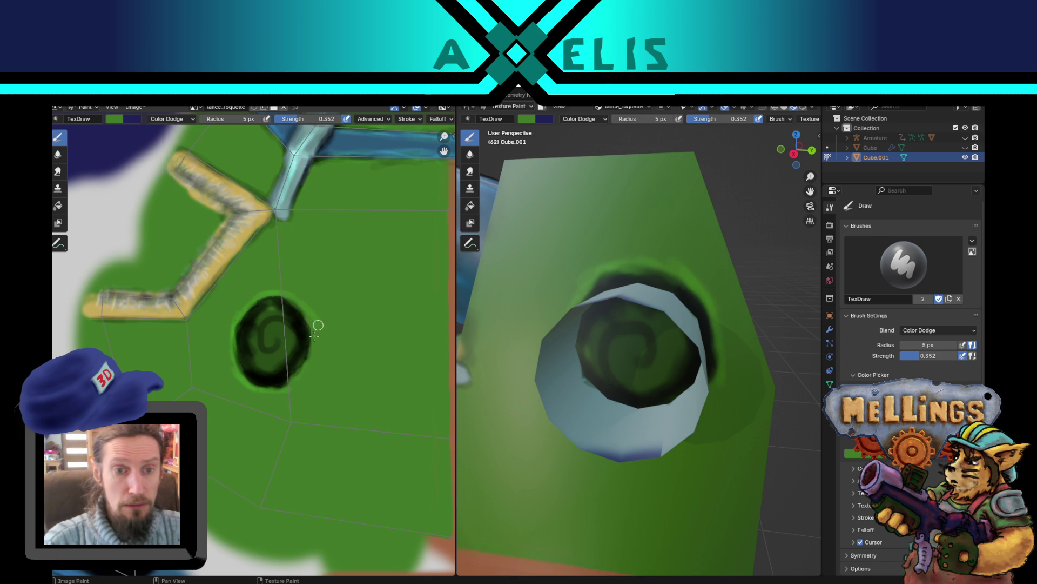
key("f")
left_click(255, 302)
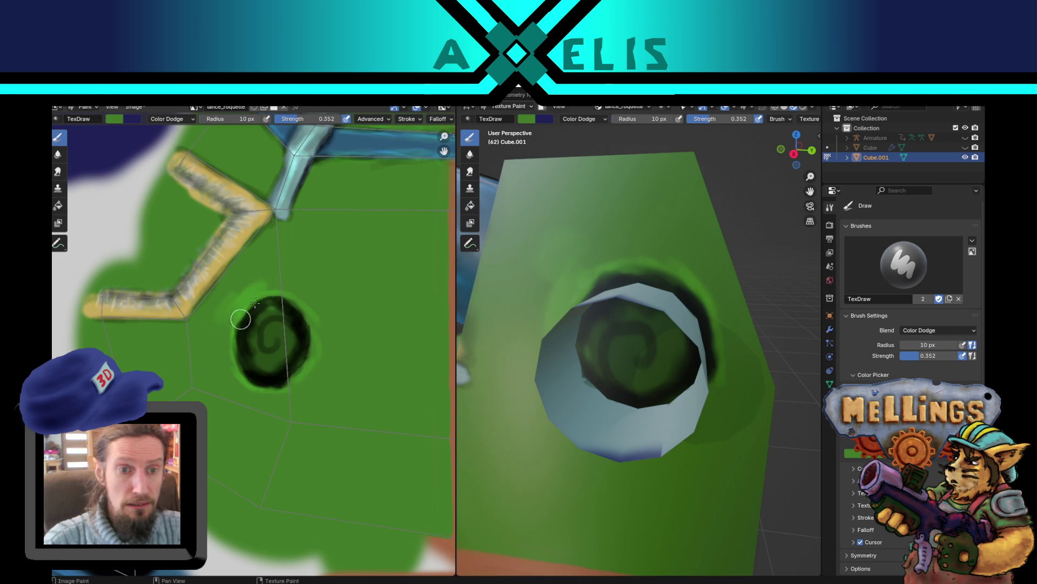
key("f")
left_click(274, 269)
Step: Swap colours, dodge a green glow around the hole, and smudge its top edge with Smear
key("x")
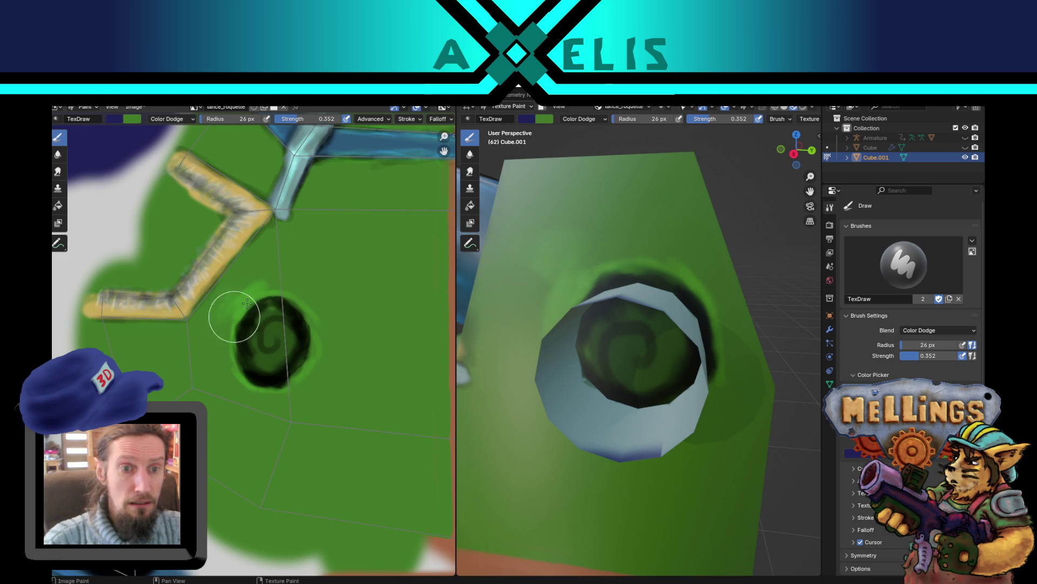
mouse_move(247, 304)
left_mouse_down()
mouse_move(209, 349)
mouse_move(204, 334)
mouse_move(216, 341)
mouse_move(254, 267)
mouse_move(255, 278)
mouse_move(291, 280)
mouse_move(331, 356)
mouse_move(243, 398)
mouse_move(229, 389)
mouse_move(297, 384)
mouse_move(303, 370)
left_mouse_up()
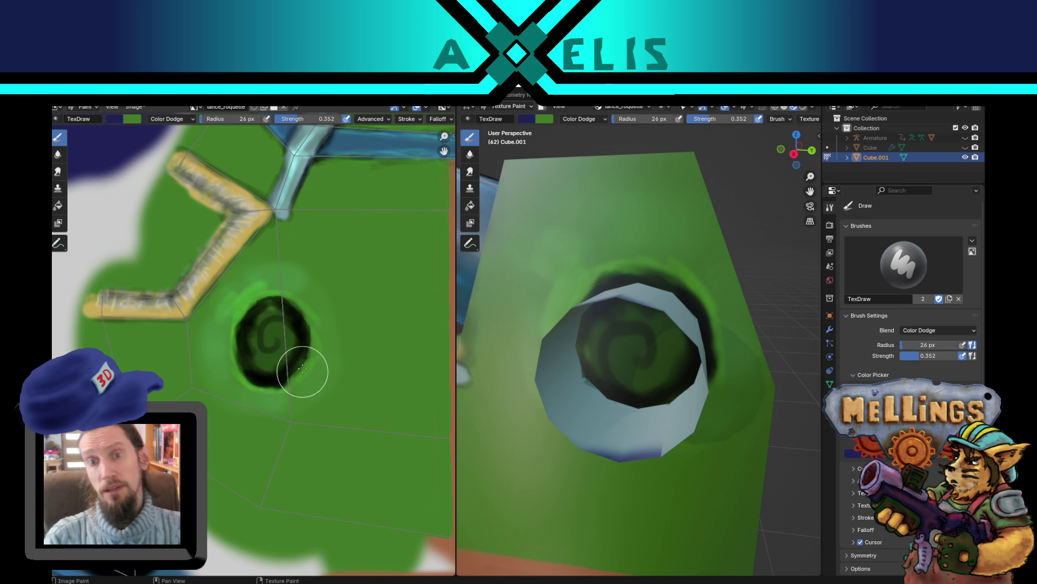
left_click(58, 171)
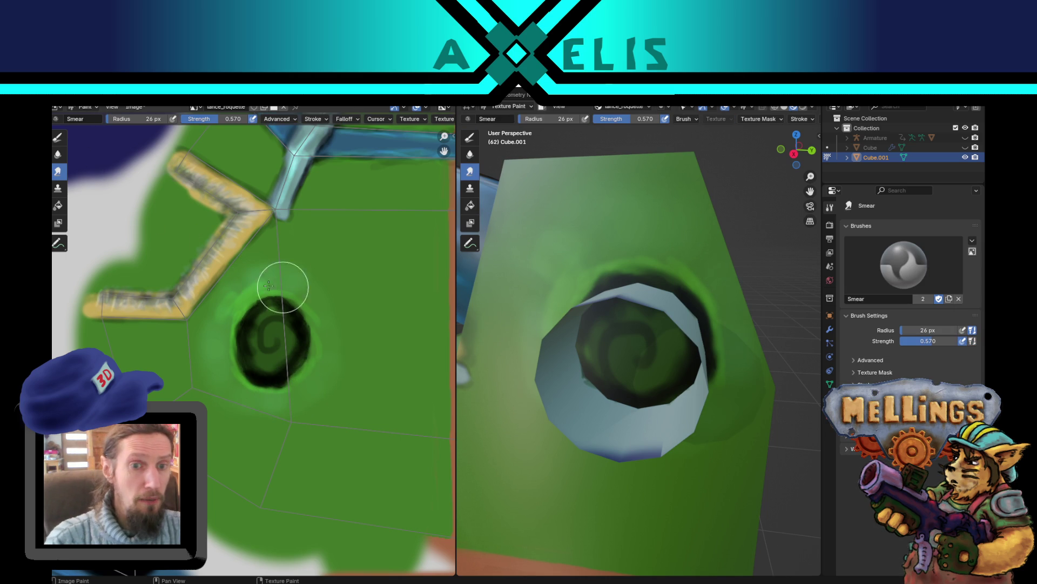
mouse_move(265, 278)
left_mouse_down()
mouse_move(248, 289)
mouse_move(269, 275)
mouse_move(283, 286)
left_mouse_up()
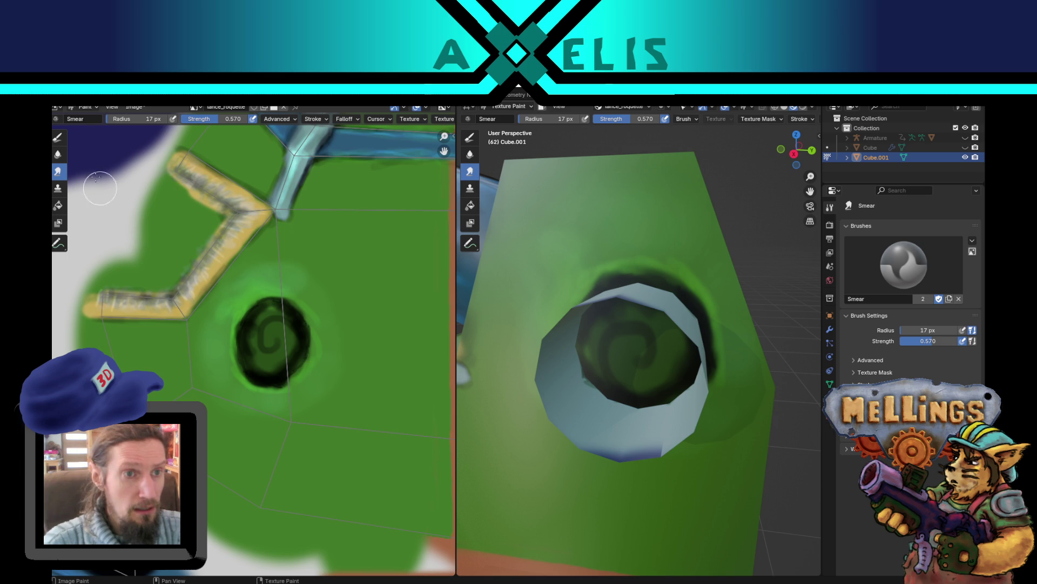
Step: Paint a dark spiral inside the hole with the Draw brush
left_click(58, 138)
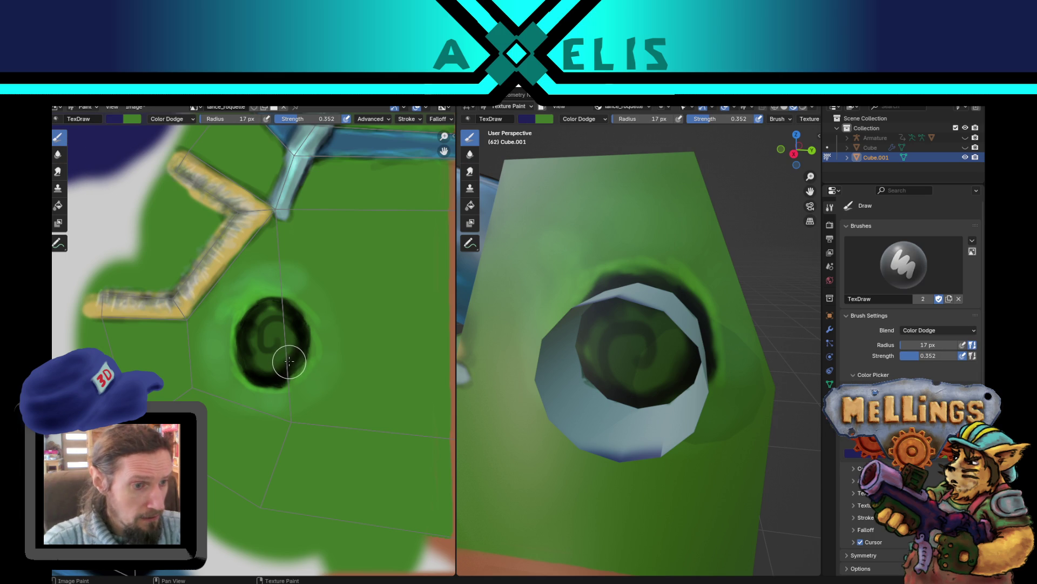
mouse_move(285, 346)
left_mouse_down()
mouse_move(255, 352)
mouse_move(305, 324)
left_mouse_up()
mouse_move(533, 364)
middle_mouse_down()
mouse_move(692, 401)
mouse_move(550, 386)
middle_mouse_up()
Step: Save the texture and reveal the hidden cannon geometry with Alt+H in Edit Mode
key("alt+s")
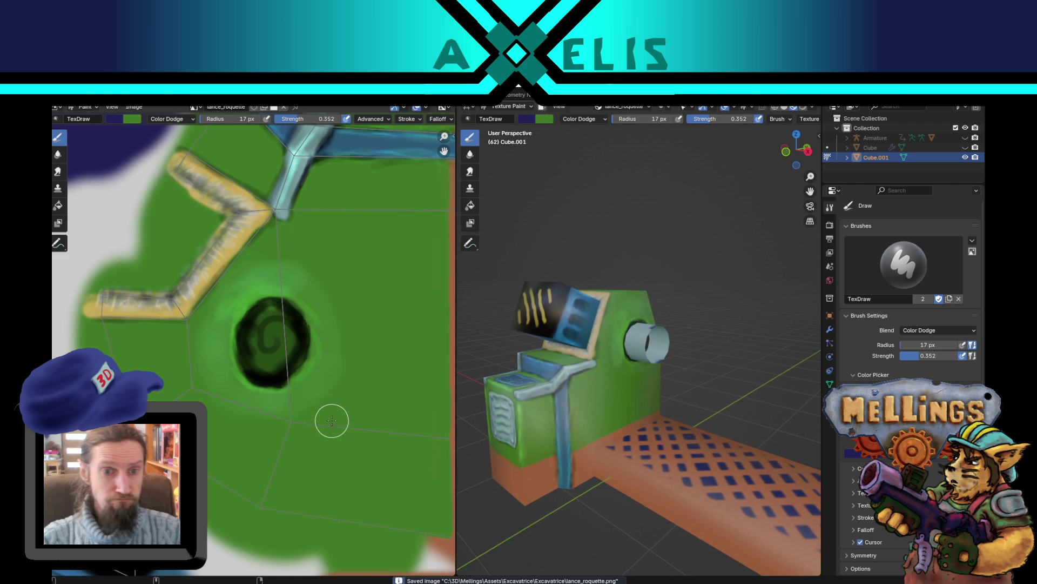
key("Tab")
key("alt+h")
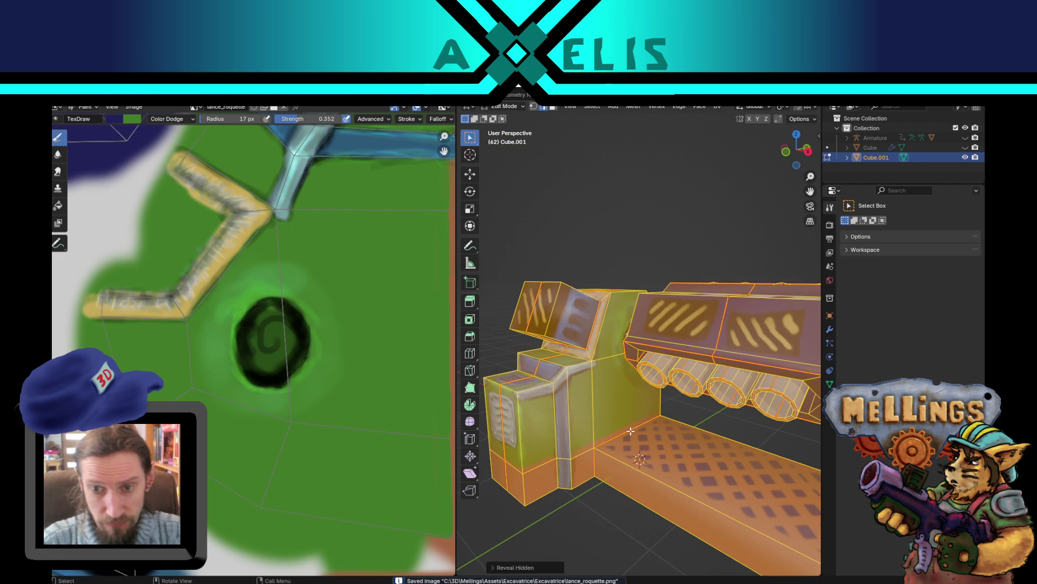
key("Tab")
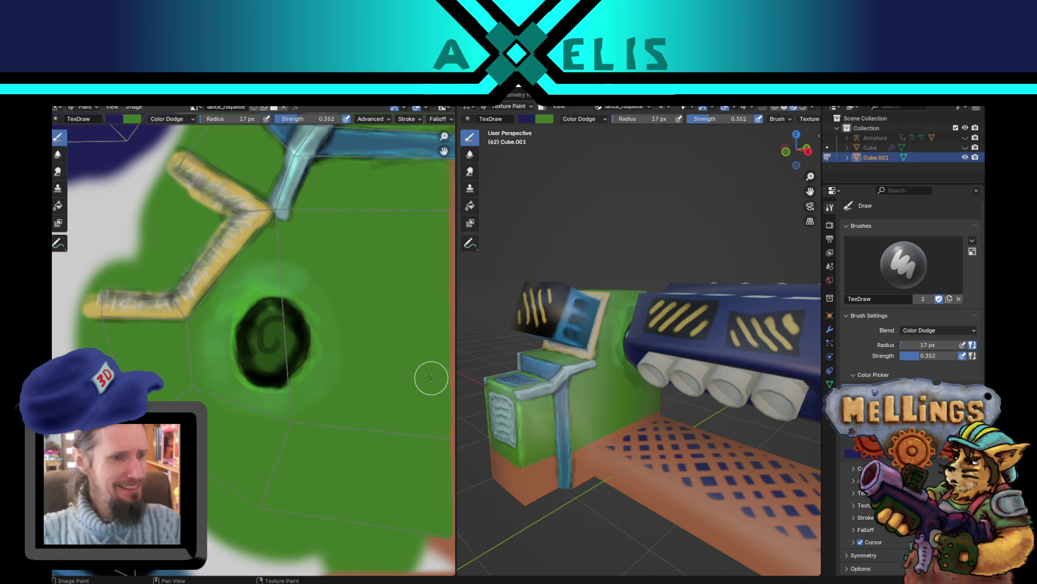
Step: Pan and zoom the texture view to reframe the painted area
mouse_move(301, 363)
middle_mouse_down()
mouse_move(320, 373)
mouse_move(298, 372)
mouse_move(293, 424)
mouse_move(287, 402)
middle_mouse_up()
scroll(298, 371, "down", 5)
scroll(297, 366, "up", 2)
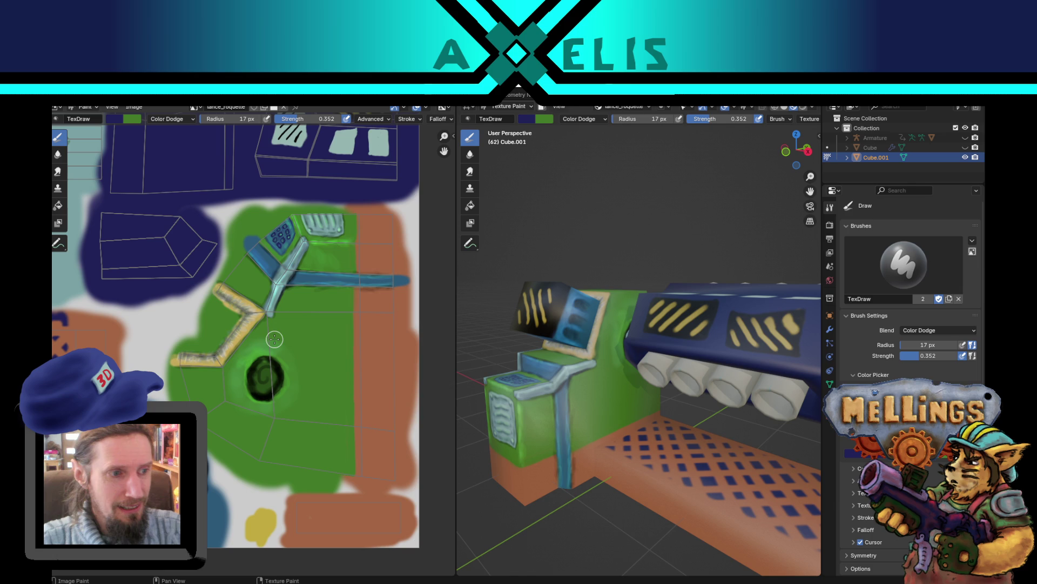
scroll(286, 341, "up", 1)
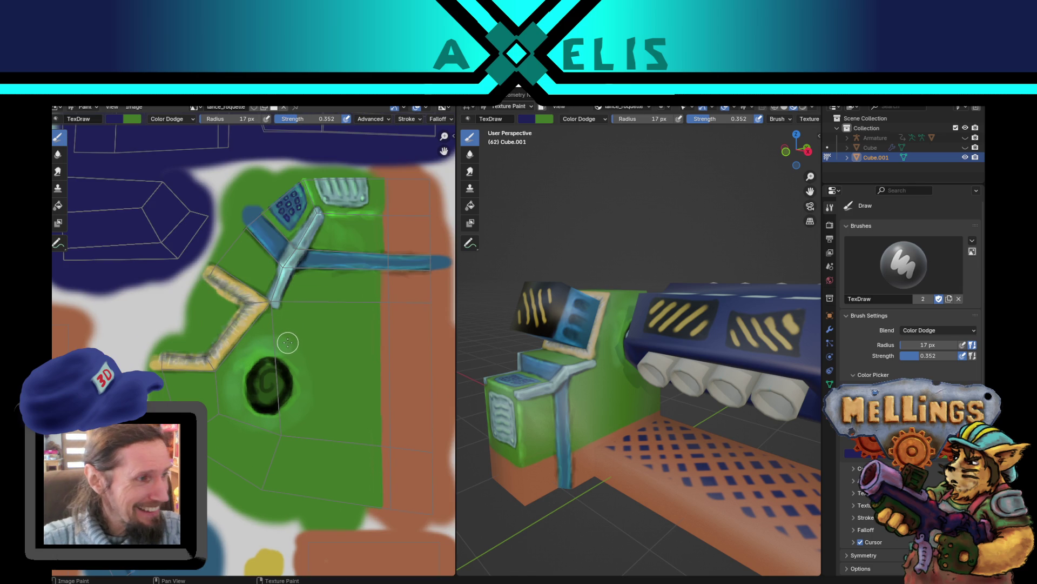
middle_click_drag(304, 362, 284, 362)
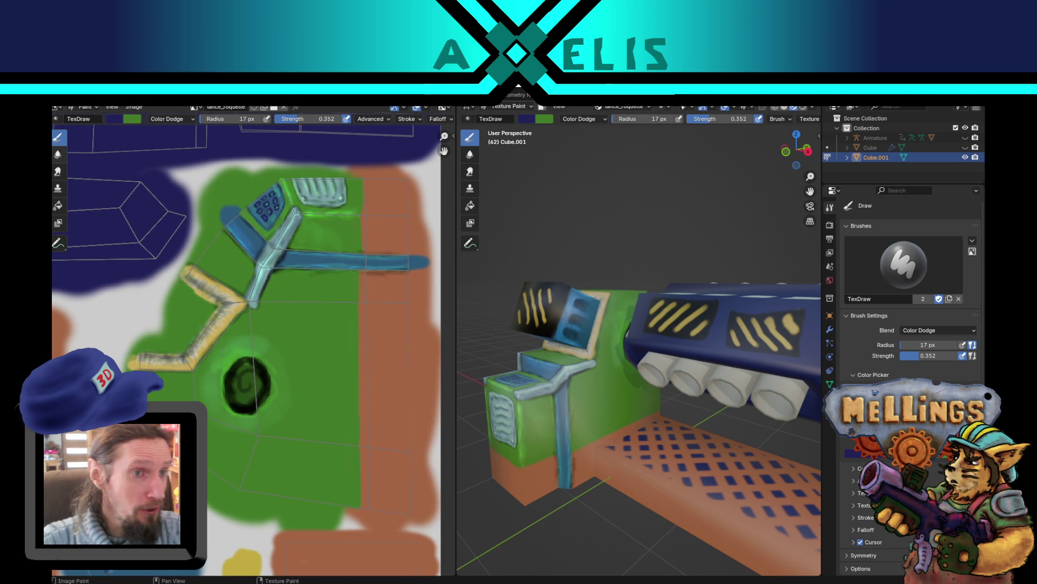
scroll(238, 394, "up", 2)
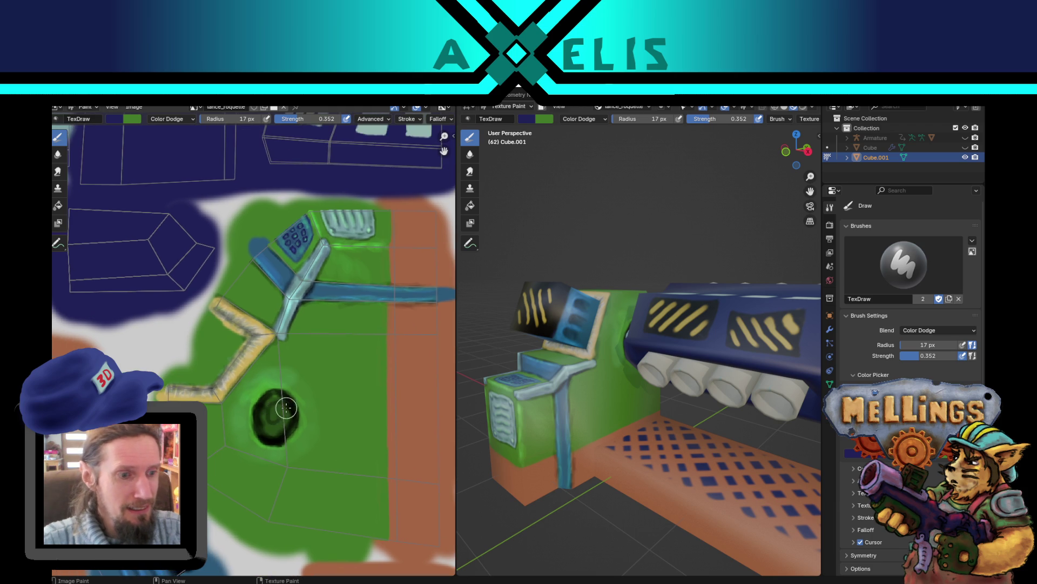
scroll(286, 408, "down", 2)
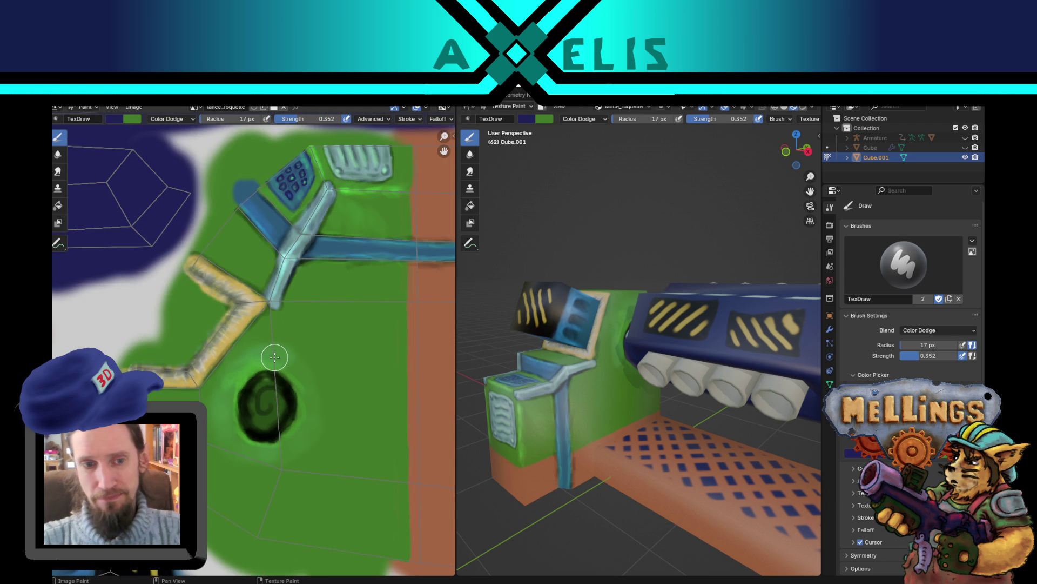
Step: Shrink the brush radius to 7 px and make green the main paint colour
mouse_move(616, 362)
middle_mouse_down()
mouse_move(644, 358)
mouse_move(632, 384)
mouse_move(617, 346)
middle_mouse_up()
scroll(617, 346, "up", 5)
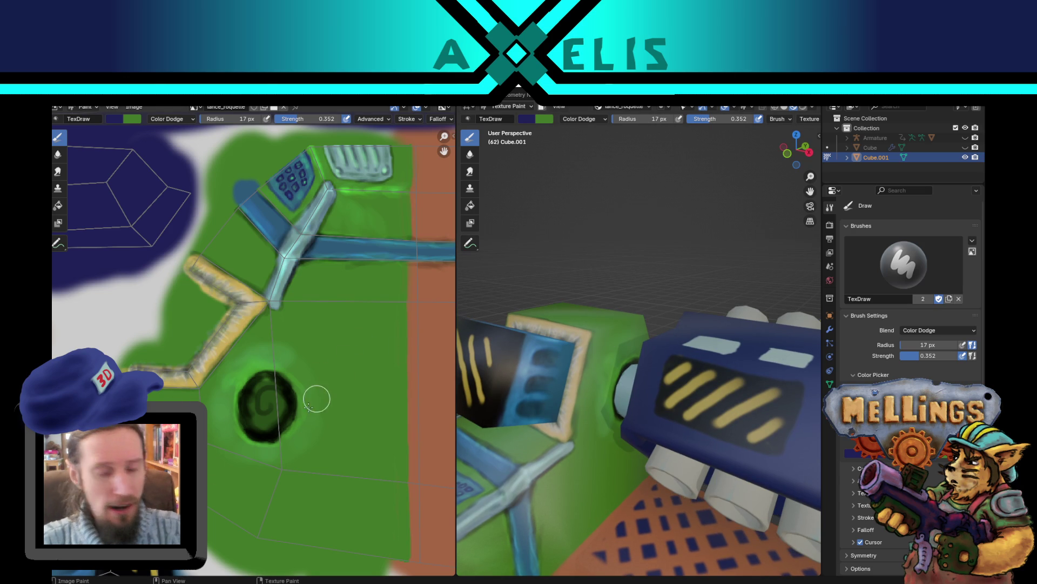
key("f")
left_click(194, 402)
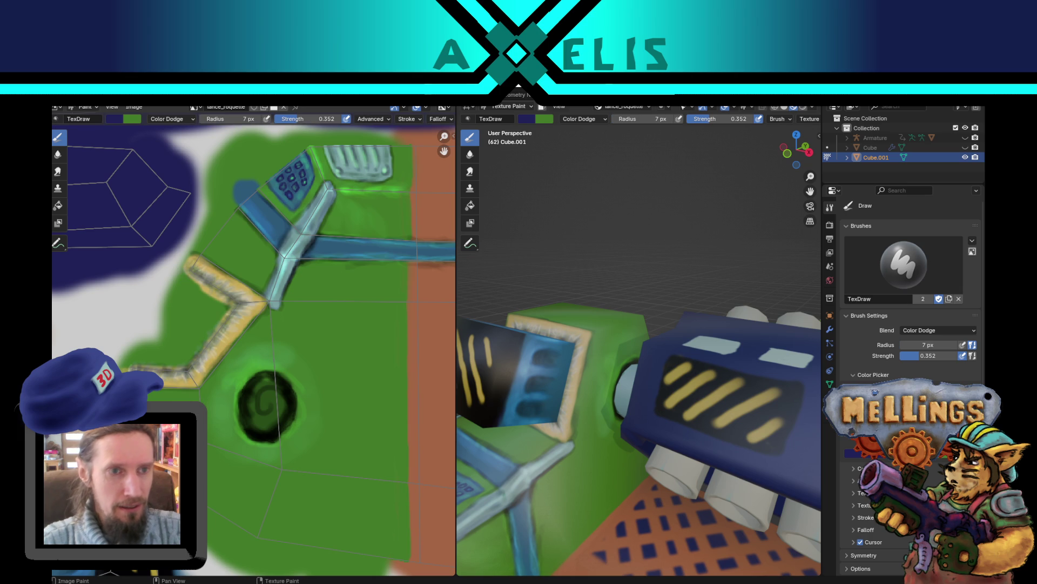
key("x")
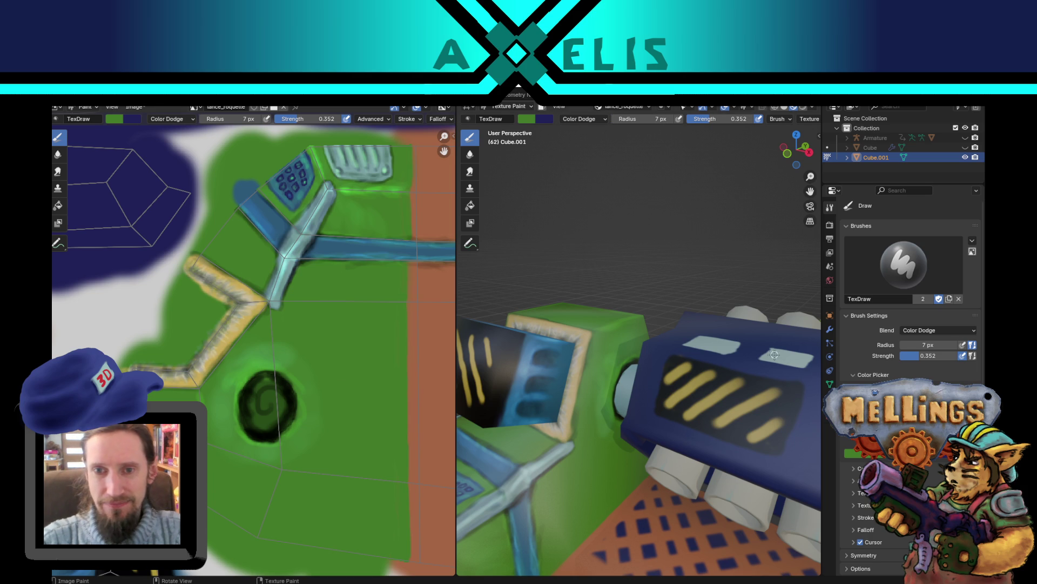
middle_click_drag(540, 378, 631, 381)
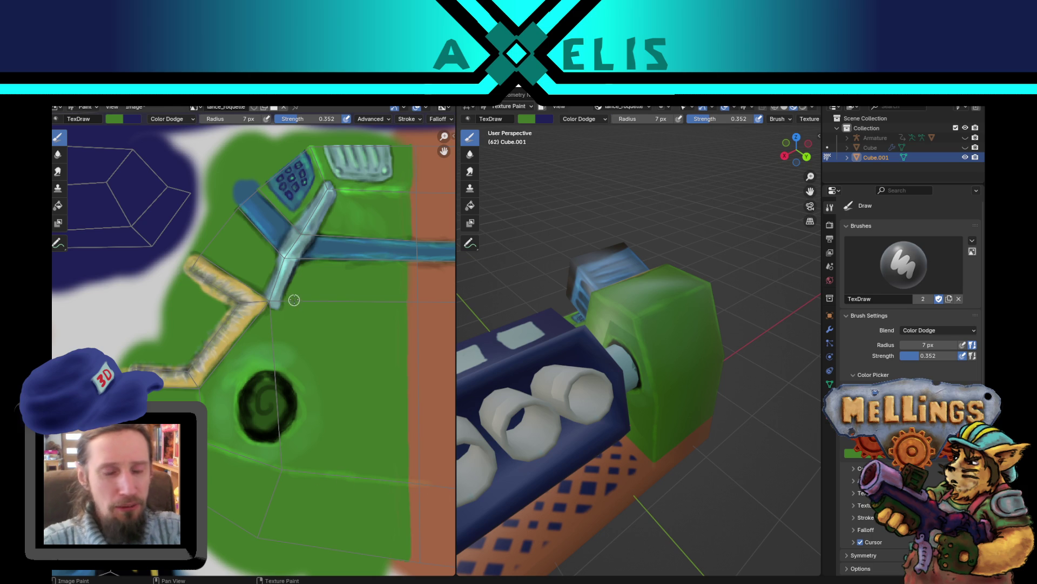
Step: Paint a thin light green dodge line on the green panel and inspect it around the cubes
left_click_drag(293, 300, 338, 300)
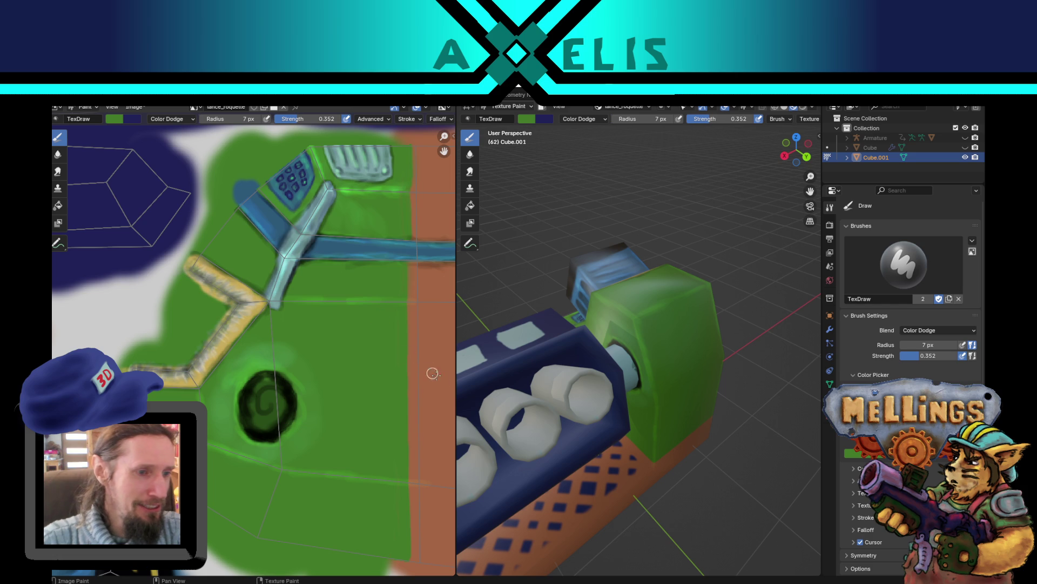
mouse_move(527, 380)
middle_mouse_down()
mouse_move(597, 418)
mouse_move(627, 363)
middle_mouse_up()
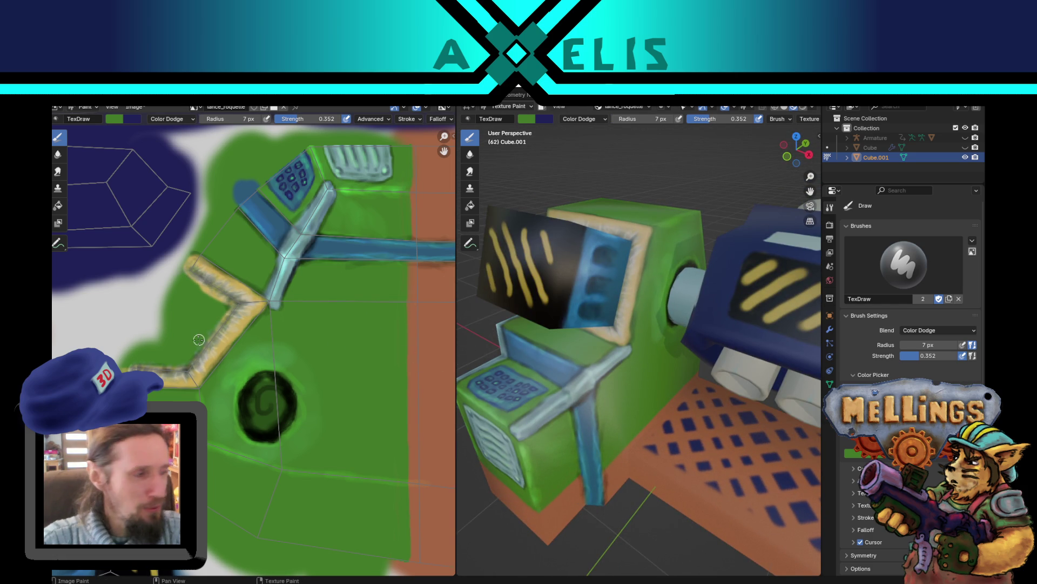
mouse_move(306, 322)
middle_mouse_down()
mouse_move(260, 342)
mouse_move(296, 355)
middle_mouse_up()
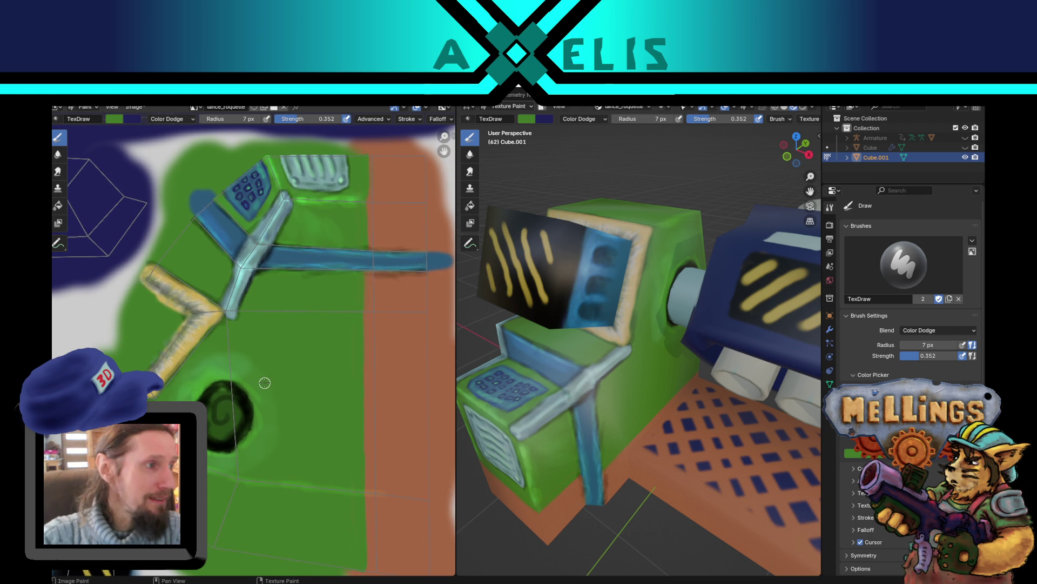
mouse_move(518, 335)
middle_mouse_down()
mouse_move(616, 335)
mouse_move(592, 338)
mouse_move(585, 410)
middle_mouse_up()
scroll(592, 338, "up", 2)
scroll(592, 338, "down", 1)
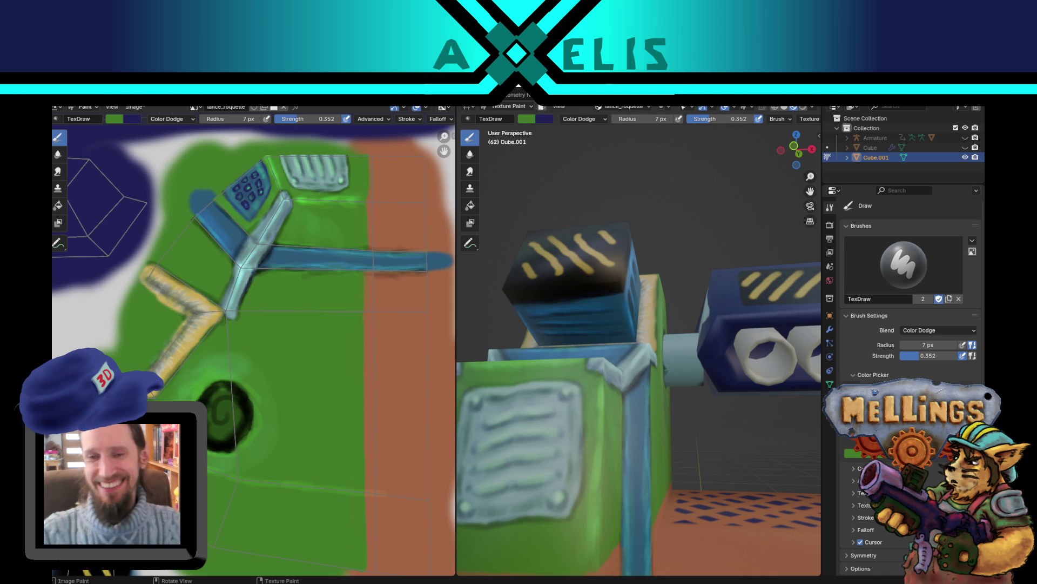
middle_click_drag(636, 272, 649, 319)
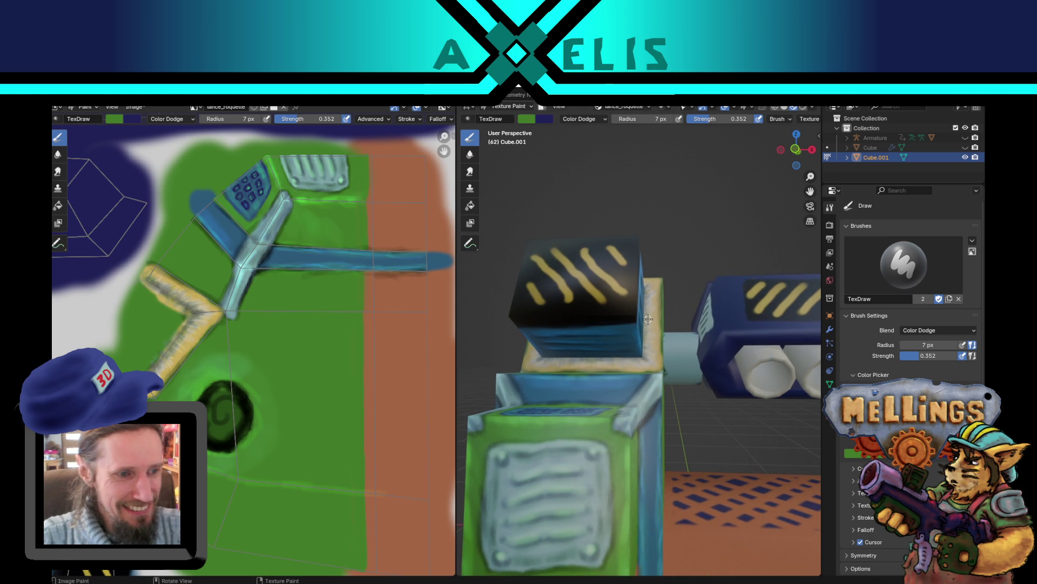
scroll(573, 382, "up", 2)
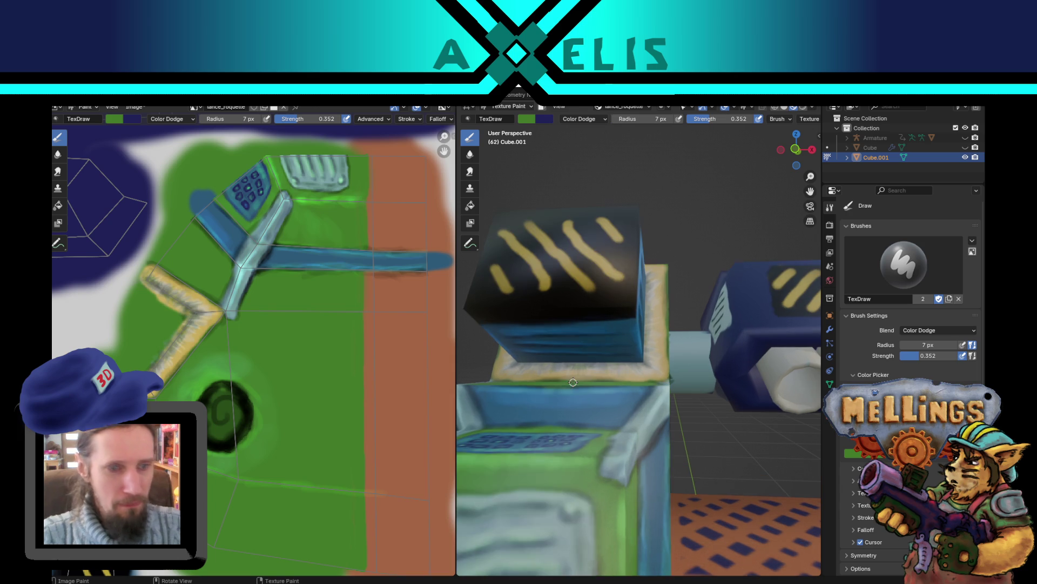
mouse_move(577, 387)
middle_mouse_down()
mouse_move(565, 426)
mouse_move(605, 428)
mouse_move(621, 520)
middle_mouse_up()
scroll(601, 417, "up", 3)
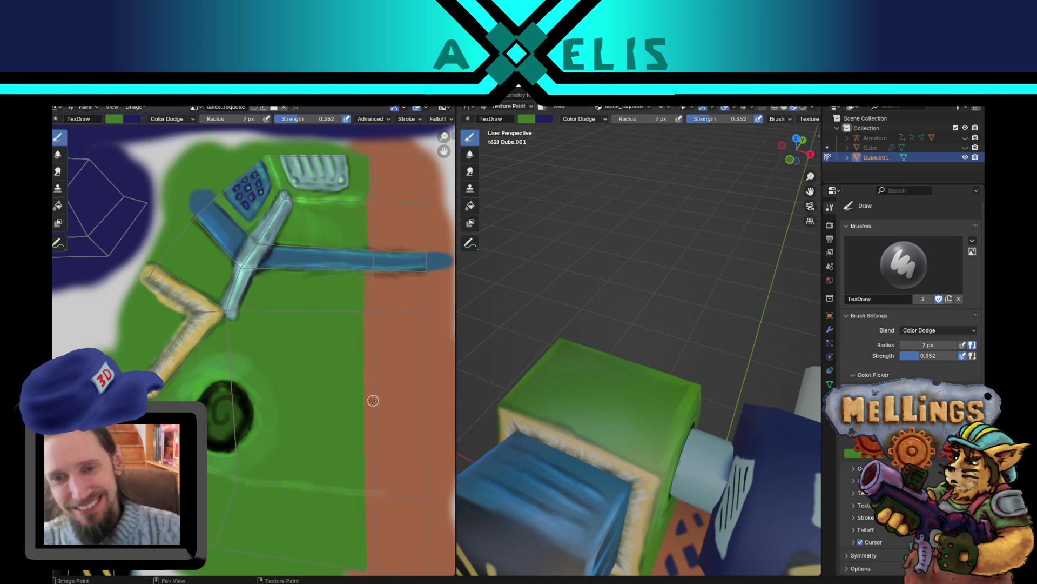
Step: Switch to dark blue with a 59 px brush and mottle-darken the cube's top face
key("f")
left_click(607, 438)
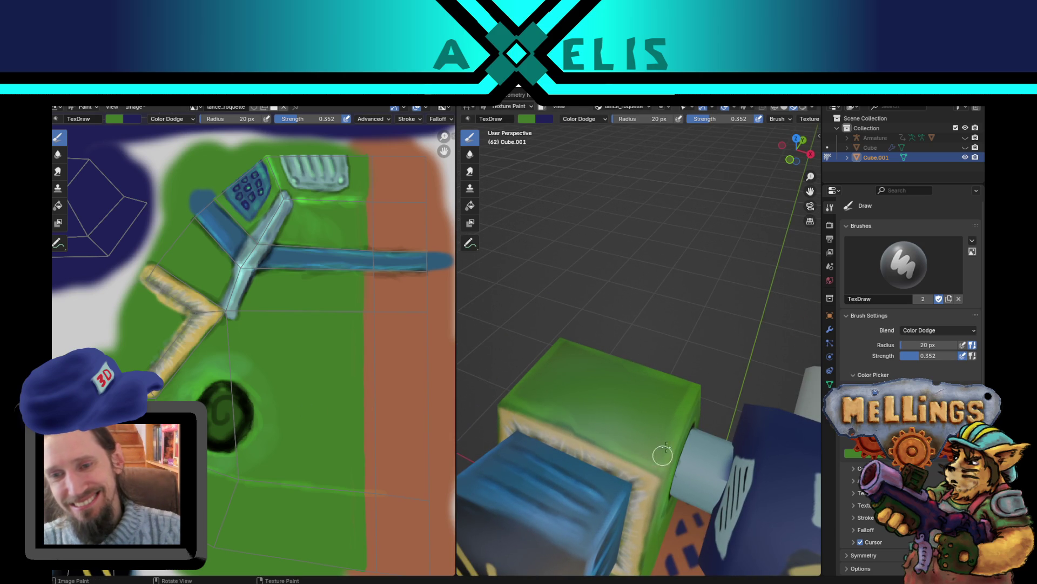
key("x")
key("f")
left_click(611, 383)
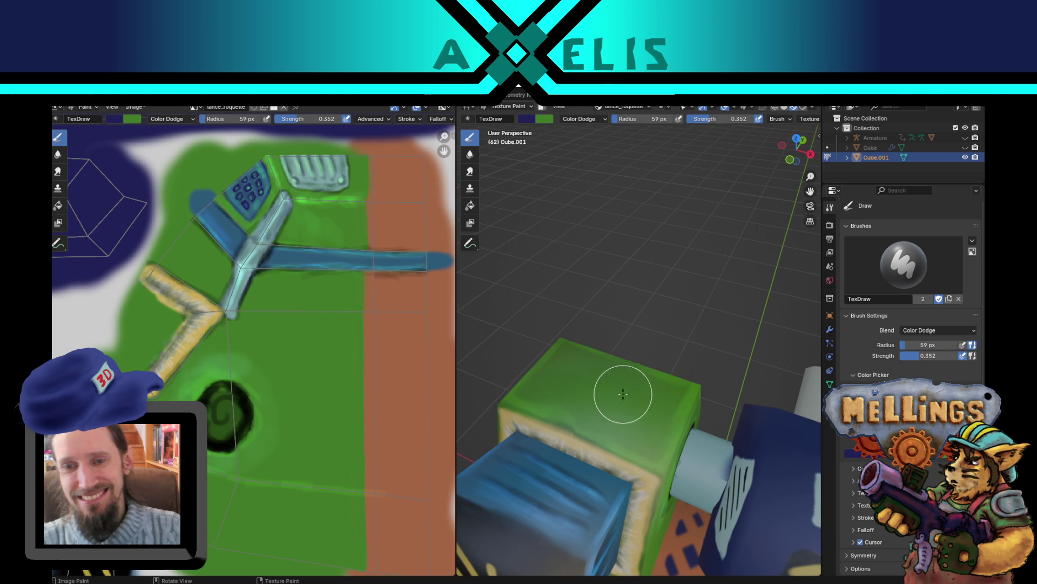
mouse_move(588, 385)
left_mouse_down()
mouse_move(637, 416)
mouse_move(625, 389)
mouse_move(641, 412)
mouse_move(594, 417)
mouse_move(664, 417)
mouse_move(606, 389)
mouse_move(664, 408)
mouse_move(610, 396)
mouse_move(650, 398)
mouse_move(634, 382)
left_mouse_up()
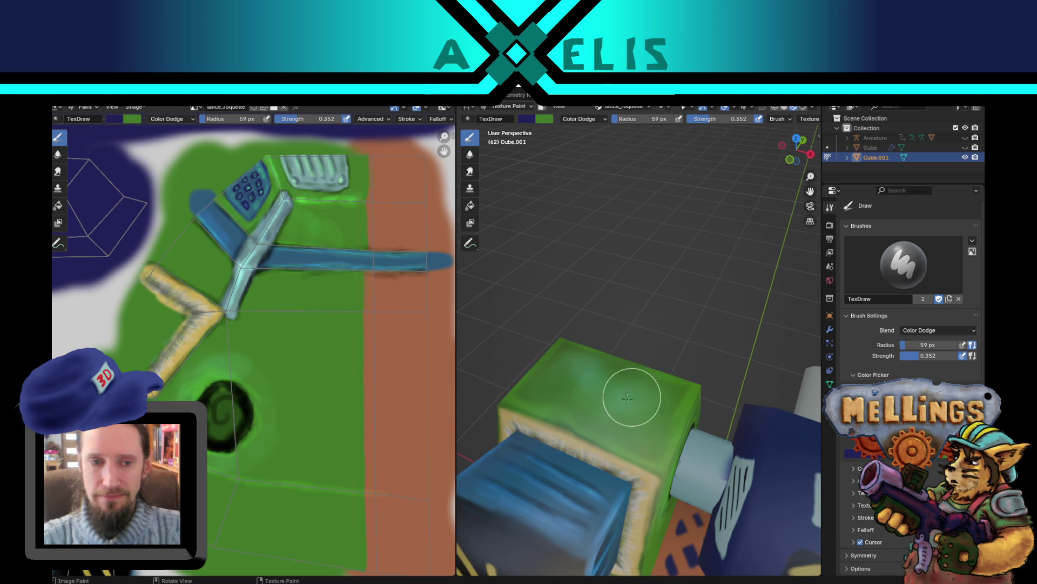
Step: Shrink the brush to 37 px and orbit to the green side with the dark swirl
key("f")
left_click(608, 400)
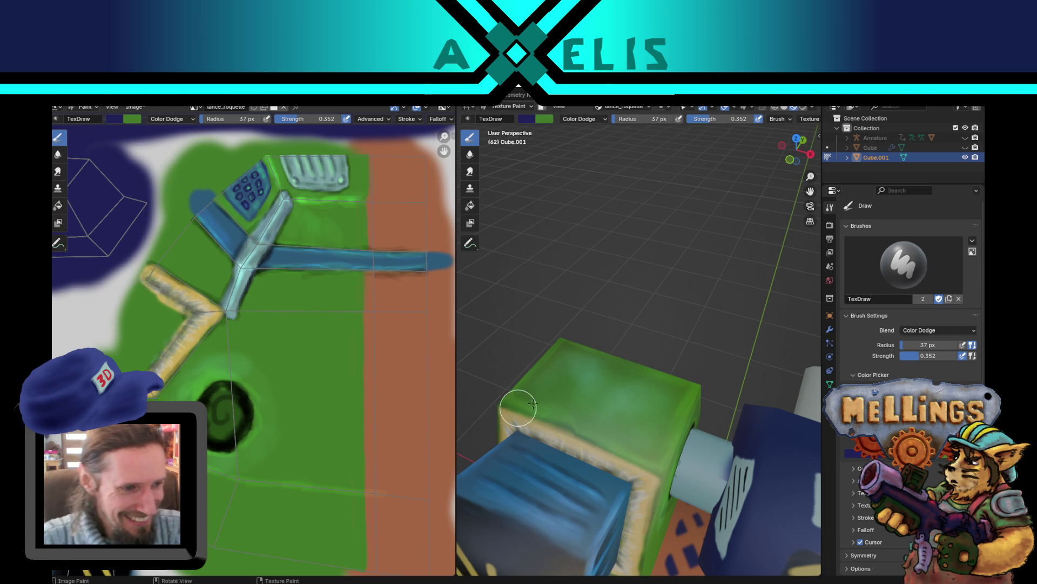
mouse_move(629, 470)
middle_mouse_down()
mouse_move(607, 351)
mouse_move(640, 344)
middle_mouse_up()
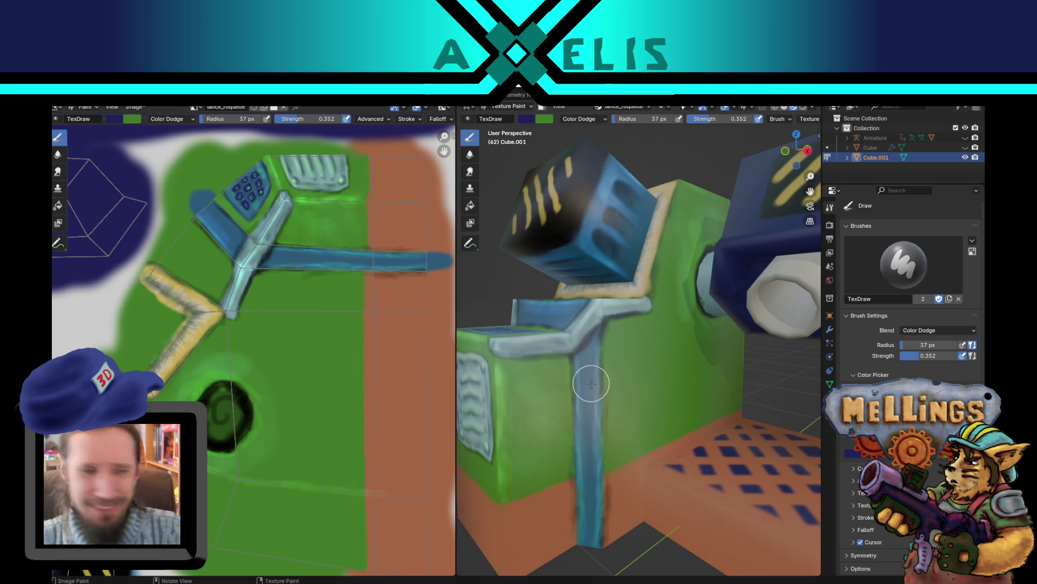
middle_click_drag(592, 383, 590, 386)
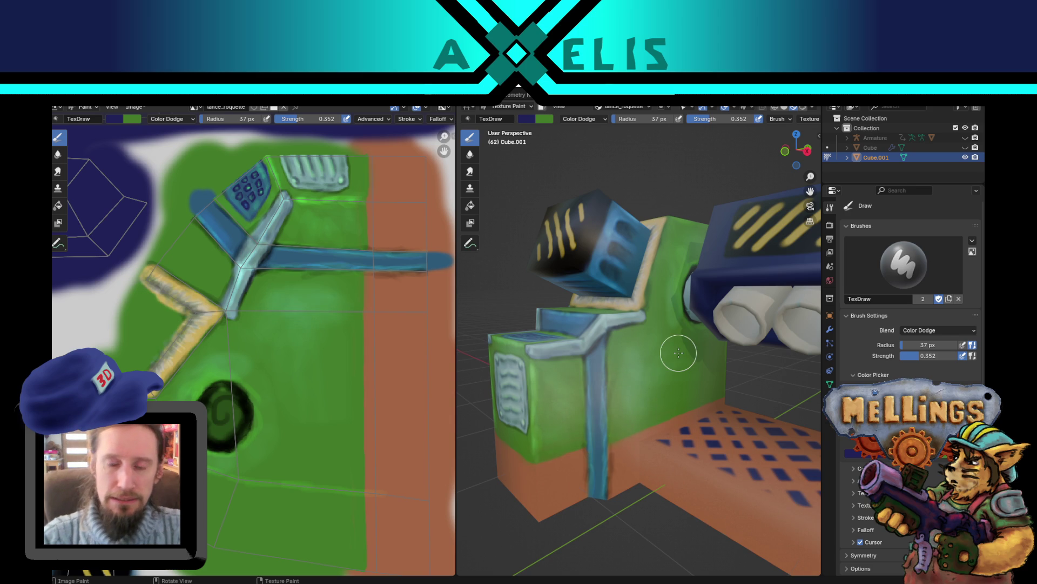
middle_click_drag(679, 331, 464, 330)
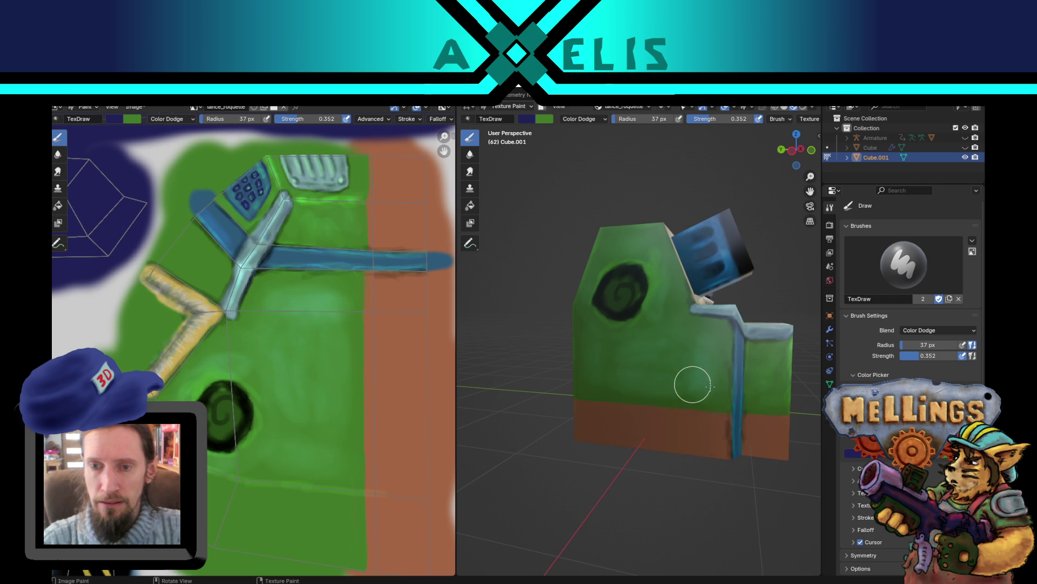
Step: Save the texture image and reframe the model in the 3D view
key("alt+s")
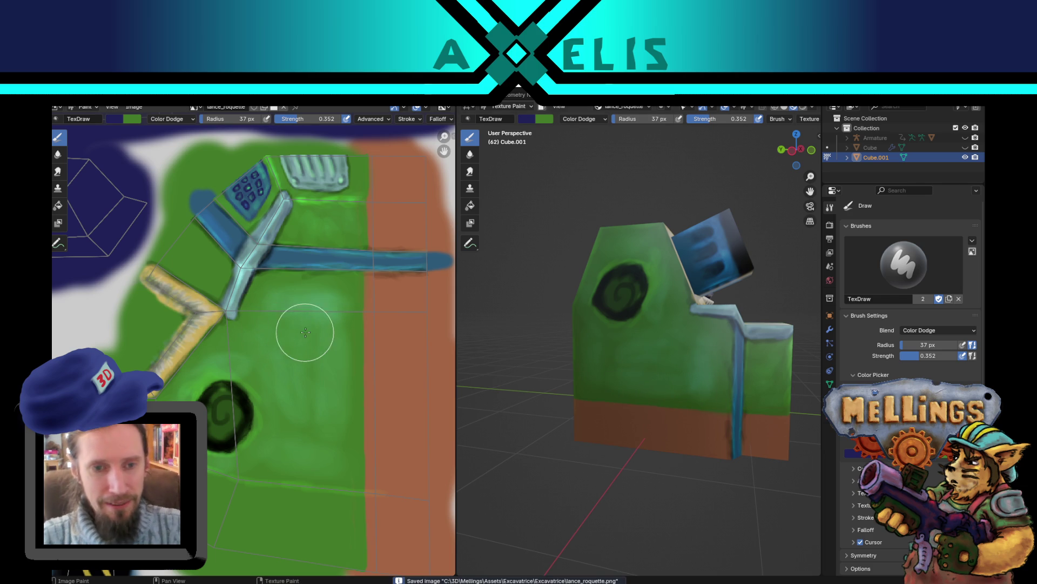
mouse_move(632, 373)
middle_mouse_down()
mouse_move(694, 348)
mouse_move(660, 400)
middle_mouse_up()
scroll(250, 436, "up", 2)
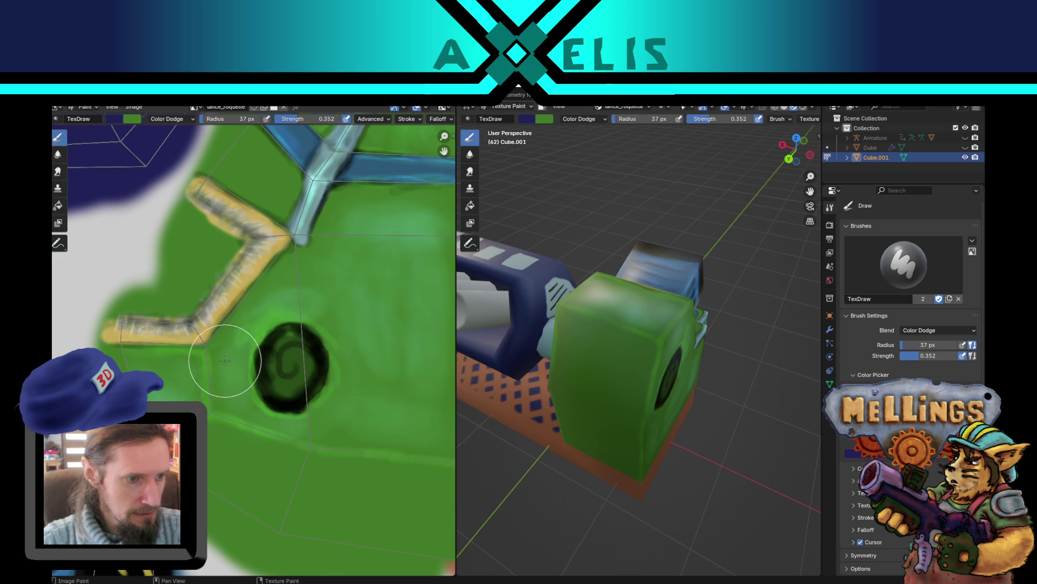
Step: With an 8 px green brush, paint a bright highlight along the panel edge, then restore dark blue
key("f")
left_click(206, 359)
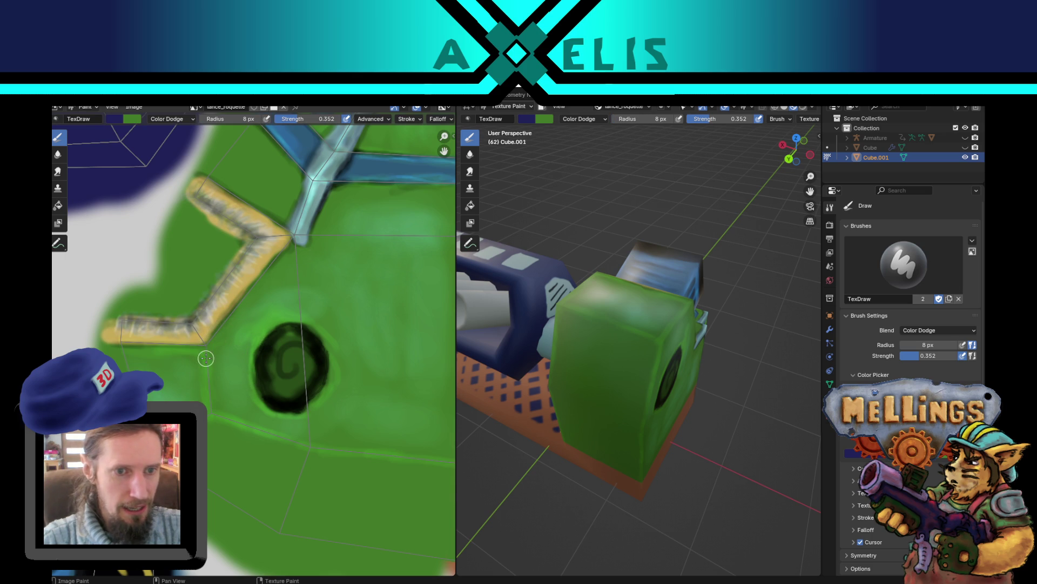
key("x")
mouse_move(208, 359)
left_mouse_down()
mouse_move(218, 421)
mouse_move(320, 444)
left_mouse_up()
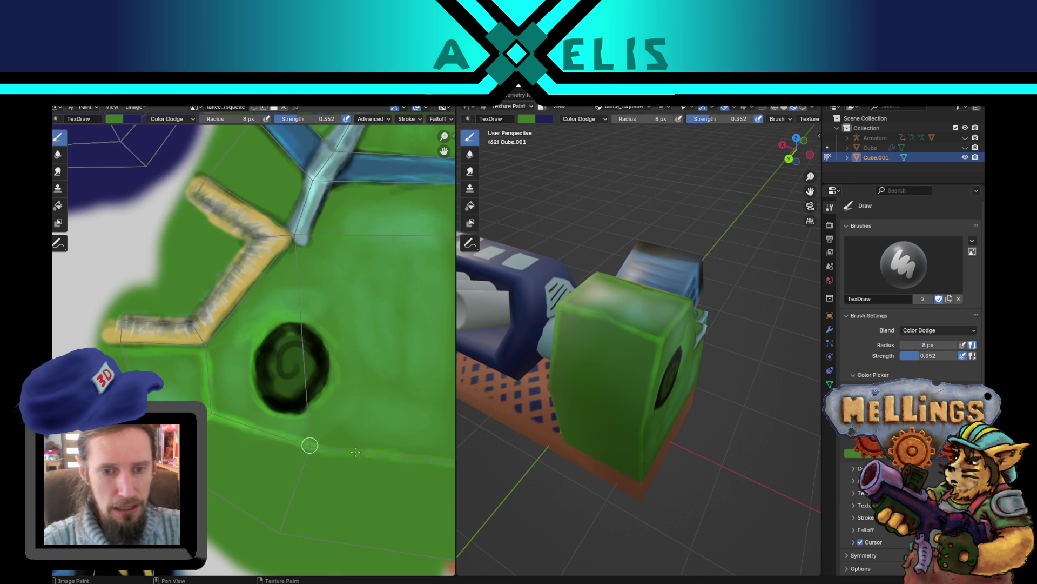
key("x")
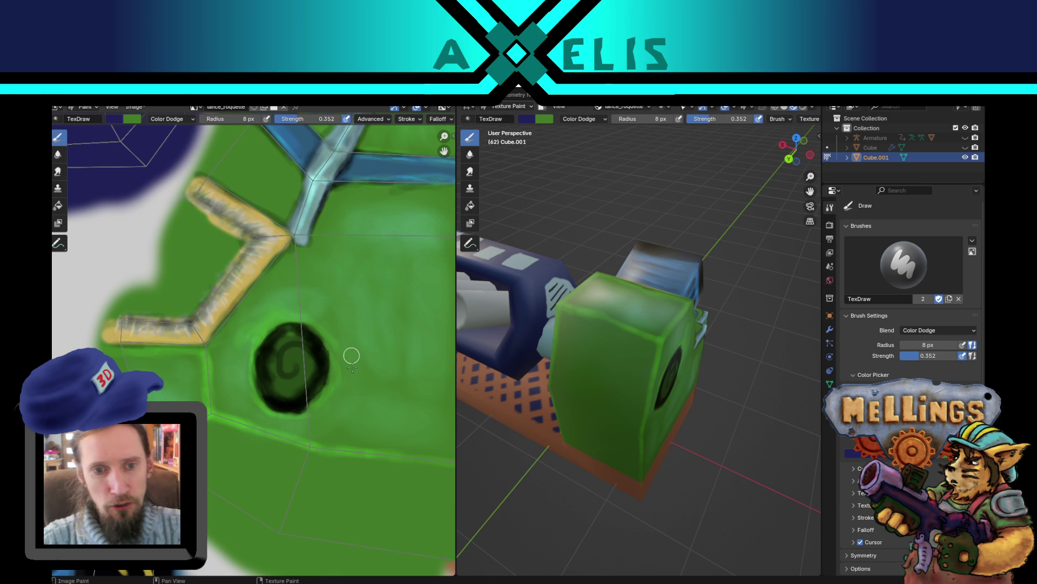
Step: Save the texture again and pan over the brown area, strut and vents
mouse_move(368, 471)
middle_mouse_down()
mouse_move(317, 451)
mouse_move(161, 428)
middle_mouse_up()
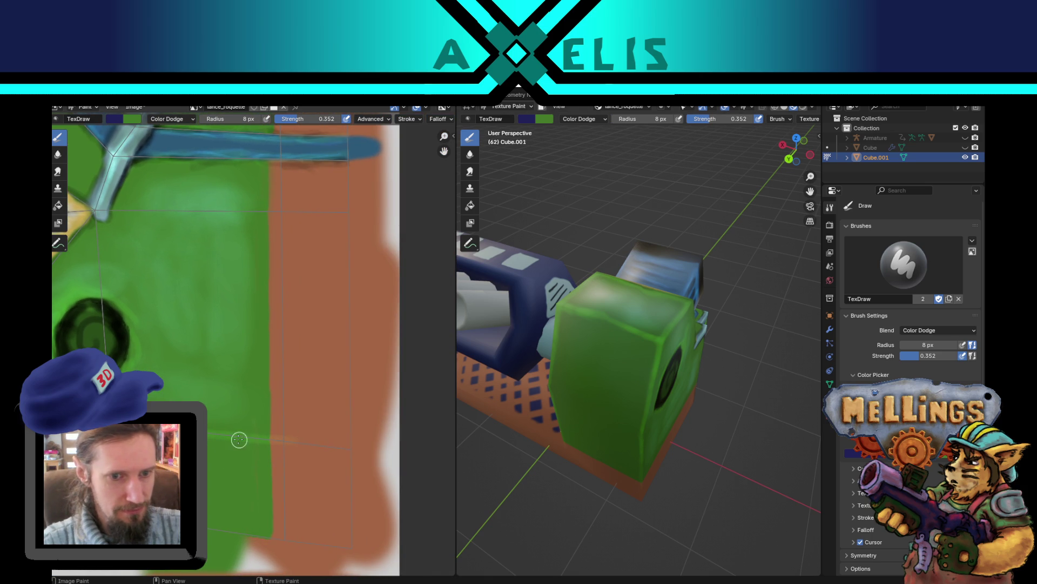
key("alt+s")
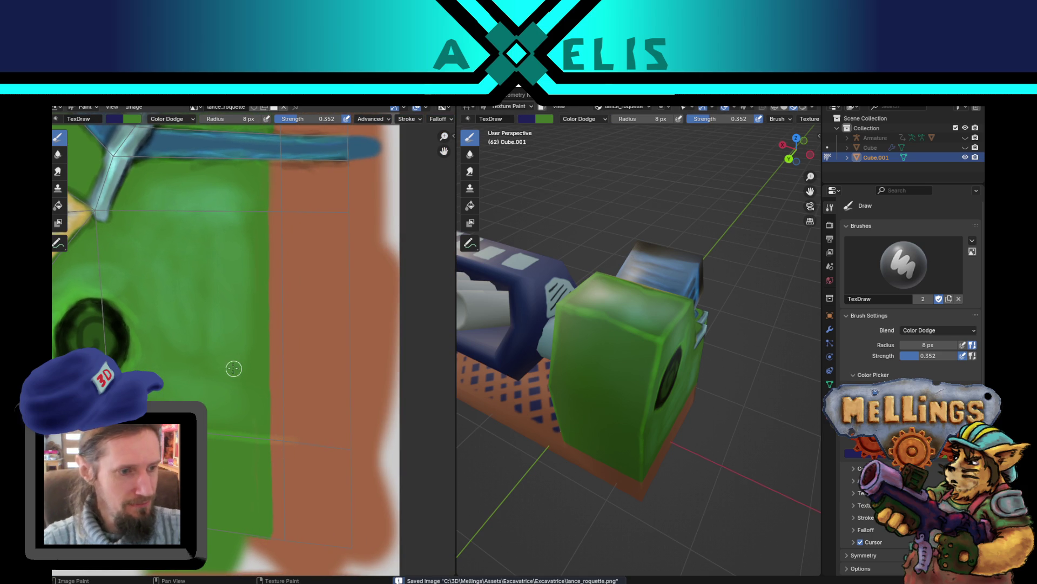
scroll(219, 332, "down", 2)
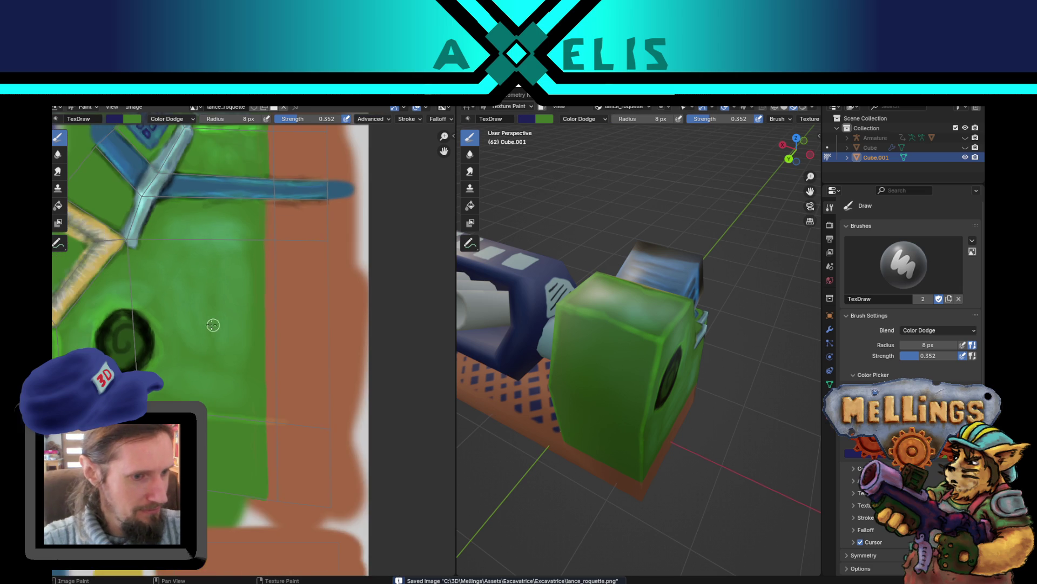
scroll(285, 344, "up", 1)
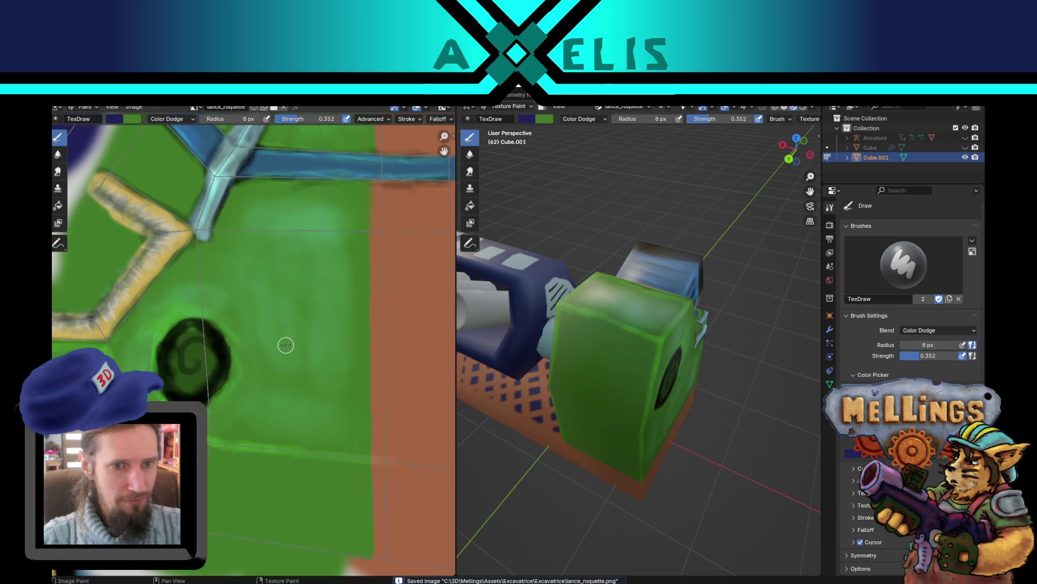
mouse_move(285, 345)
middle_mouse_down()
mouse_move(311, 366)
mouse_move(311, 463)
middle_mouse_up()
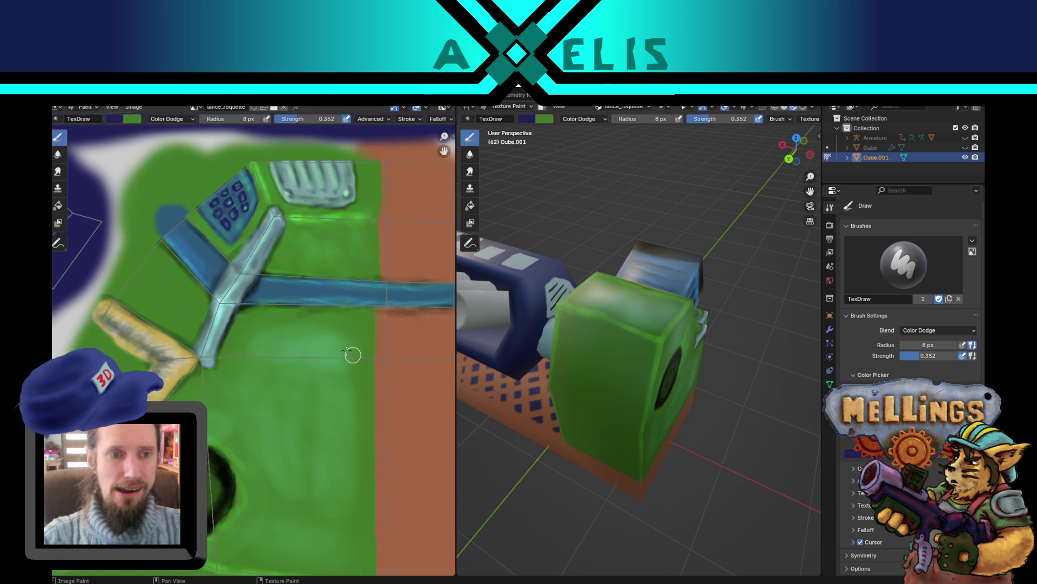
middle_click_drag(289, 336, 333, 294)
Step: Orbit the machine through front and top-down three-quarter views to inspect the result
middle_click_drag(465, 346, 495, 355)
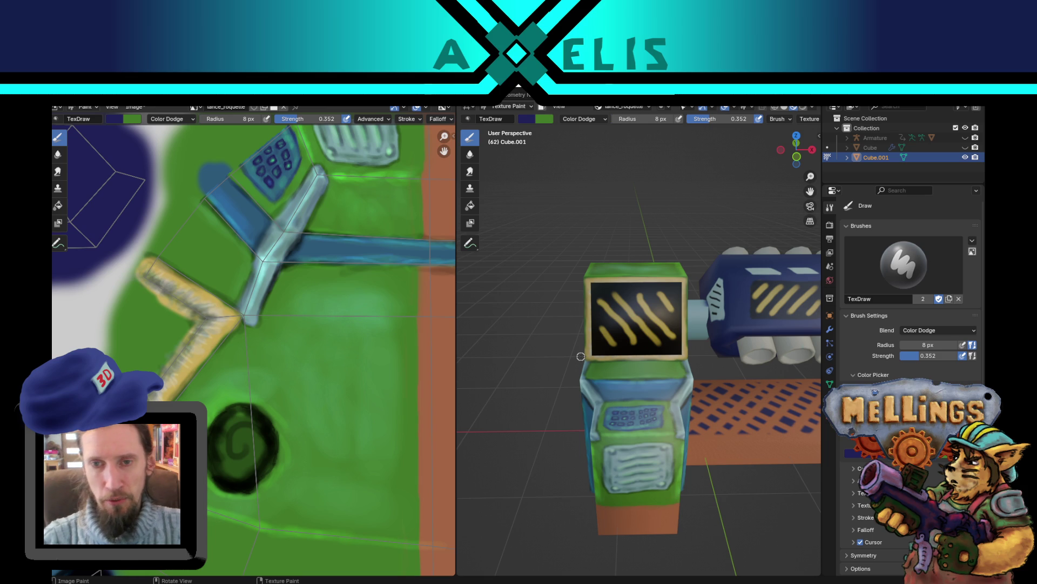
mouse_move(581, 356)
middle_mouse_down()
mouse_move(626, 390)
mouse_move(640, 376)
middle_mouse_up()
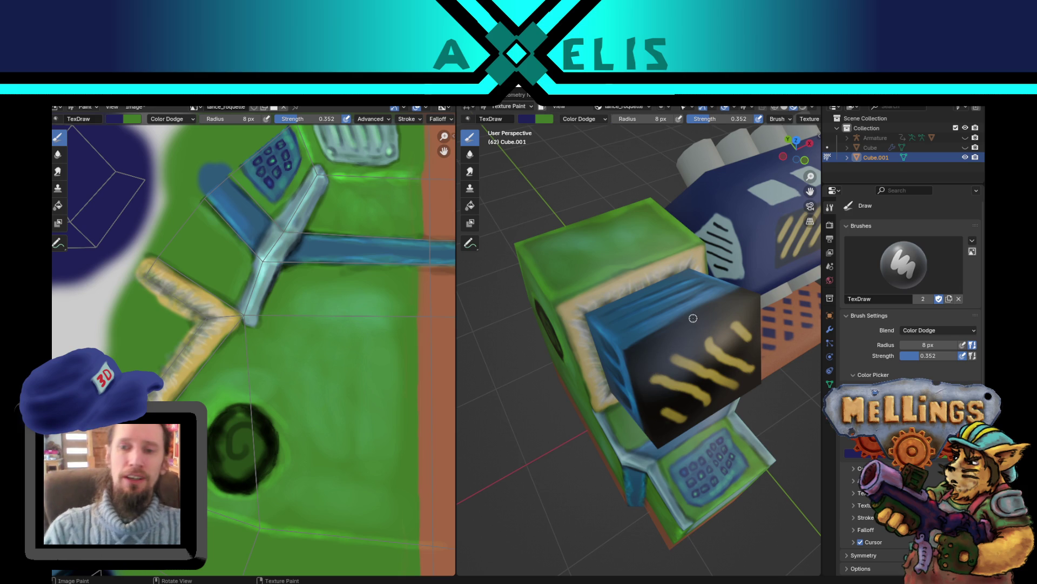
scroll(693, 319, "down", 4)
middle_click_drag(693, 318, 686, 306)
middle_click_drag(615, 283, 313, 278)
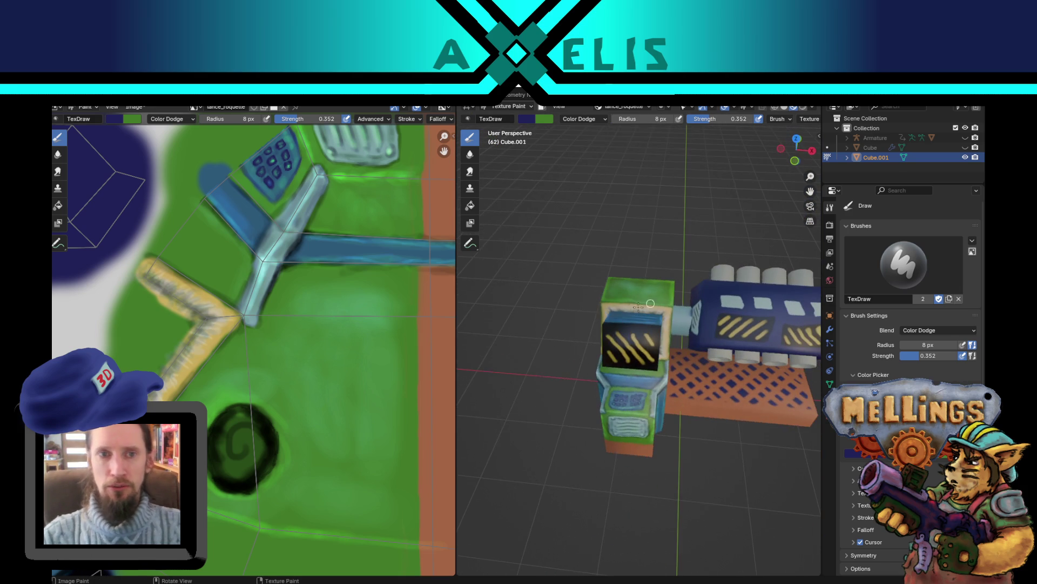
scroll(571, 318, "up", 3)
middle_click_drag(571, 319, 628, 318)
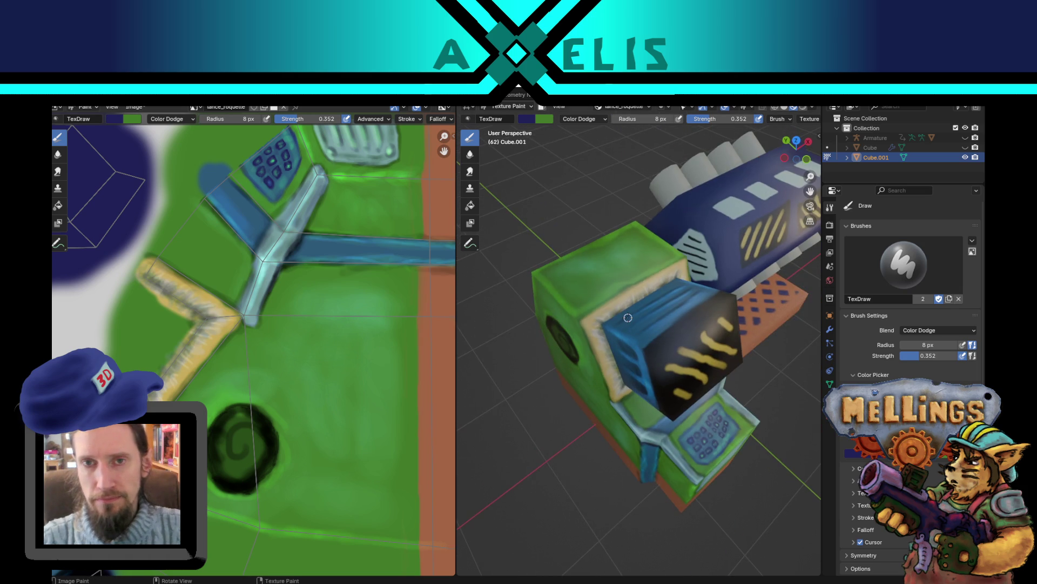
Step: Give the brush a new hue, Mix blending, 0.315 strength and a 13 px radius
left_click(529, 118)
left_click(576, 149)
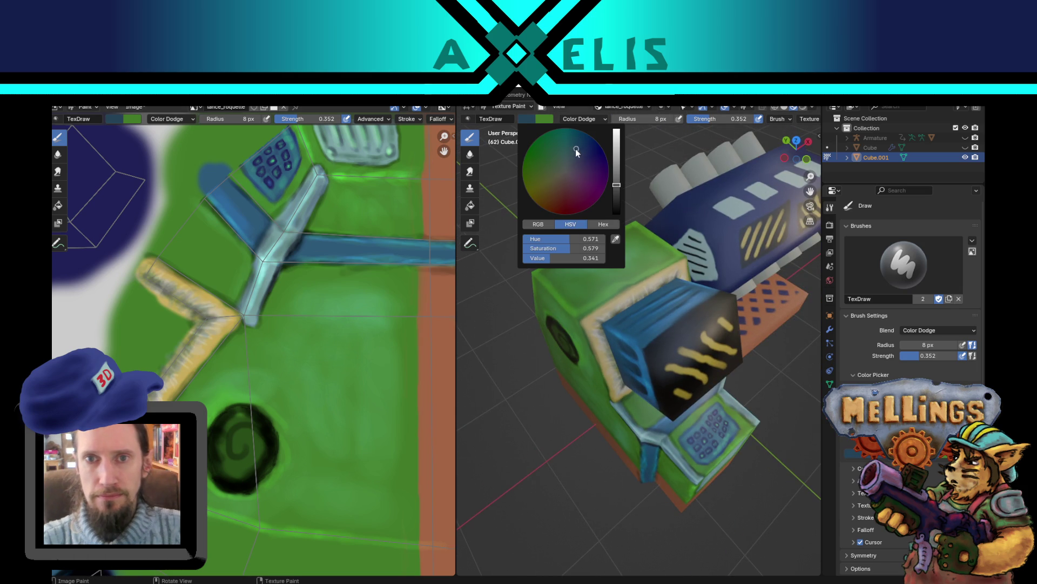
left_click(583, 118)
left_click(573, 133)
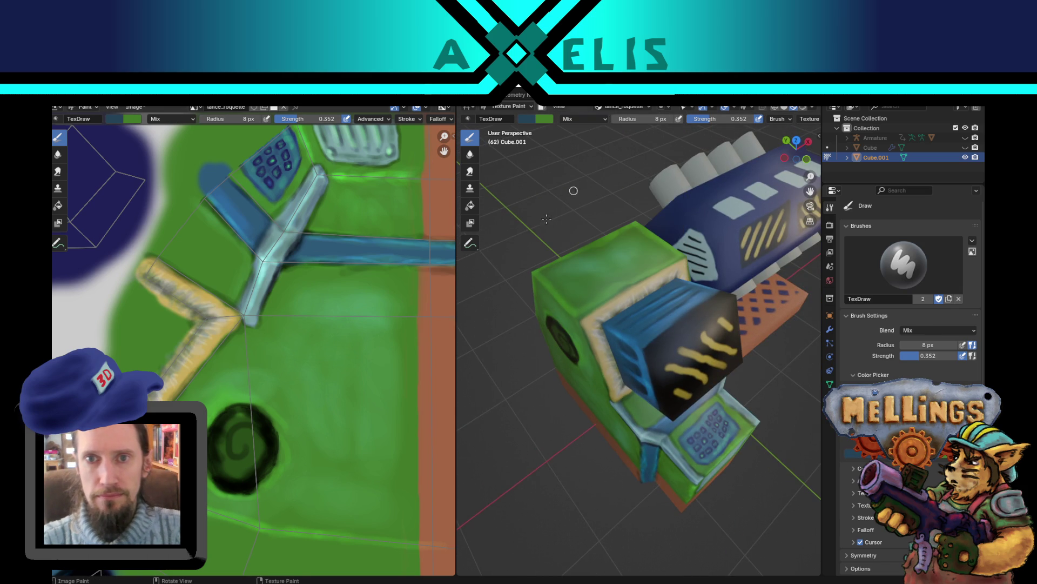
key("shift+f")
left_click(384, 350)
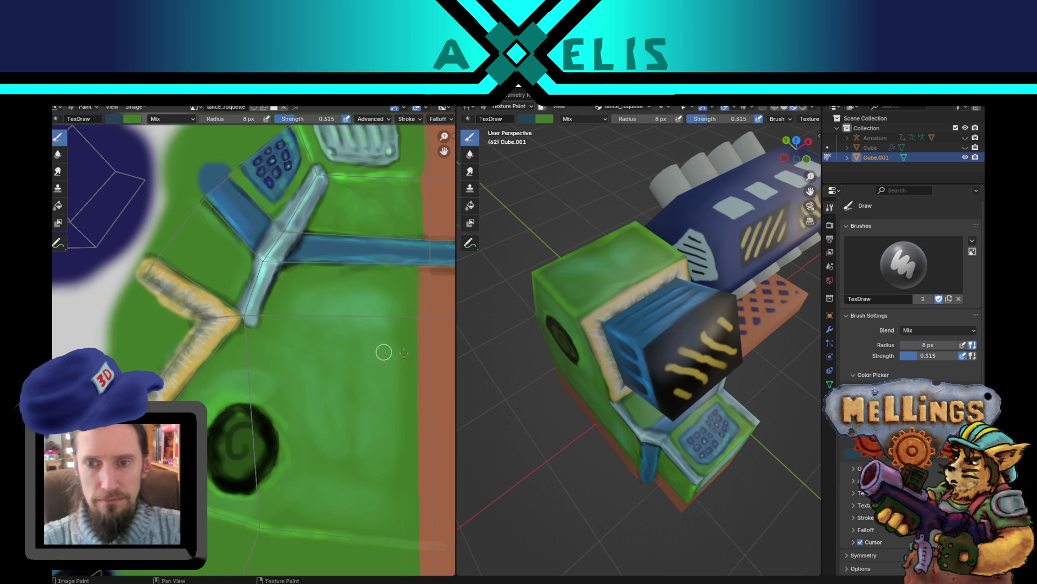
key("f")
left_click(715, 315)
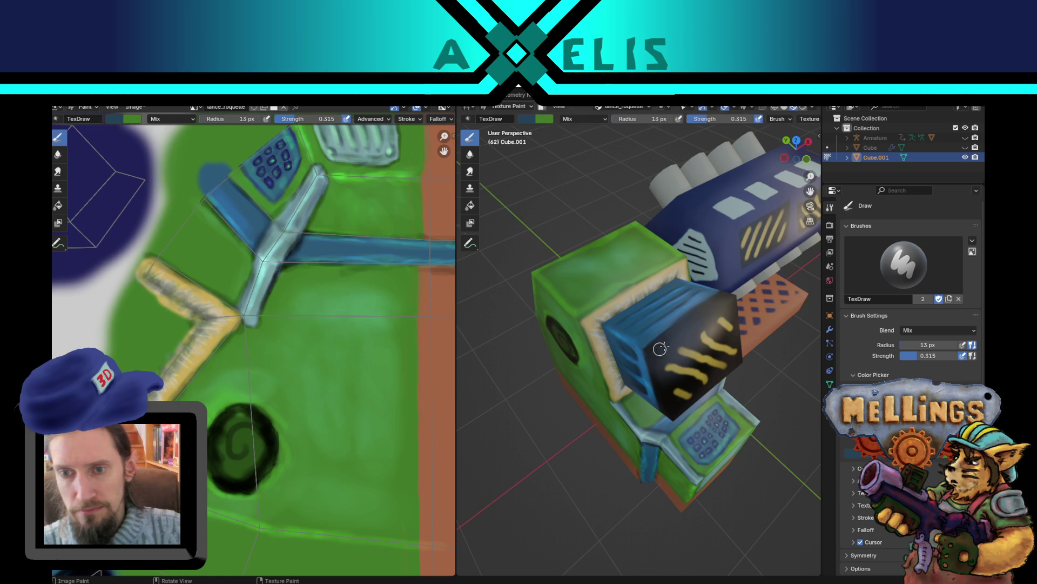
Step: Zoom and orbit closer around the machine's black screen
scroll(714, 300, "up", 3)
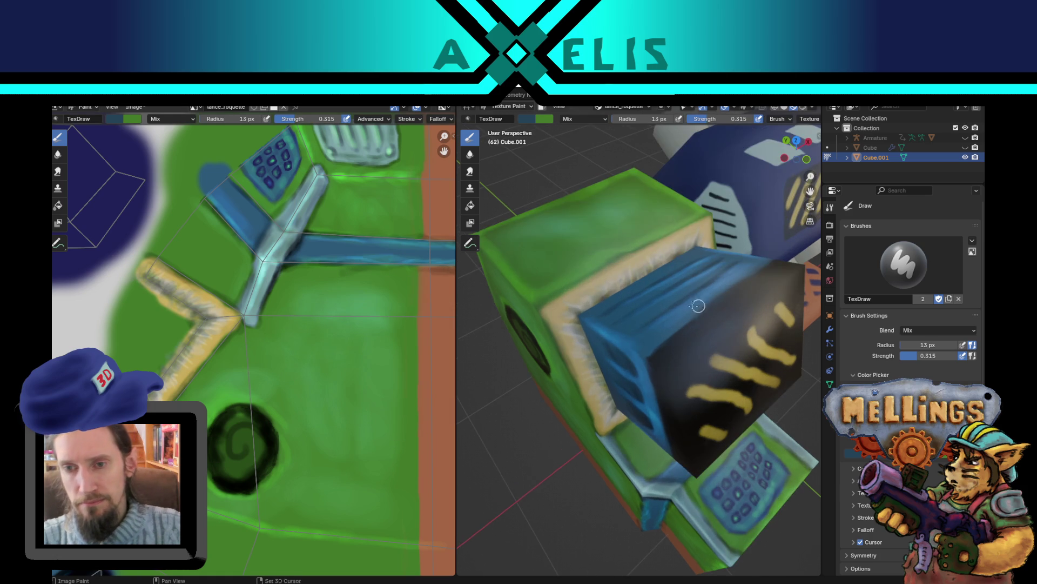
middle_click_drag(695, 301, 639, 310)
key("Tab")
key("Tab")
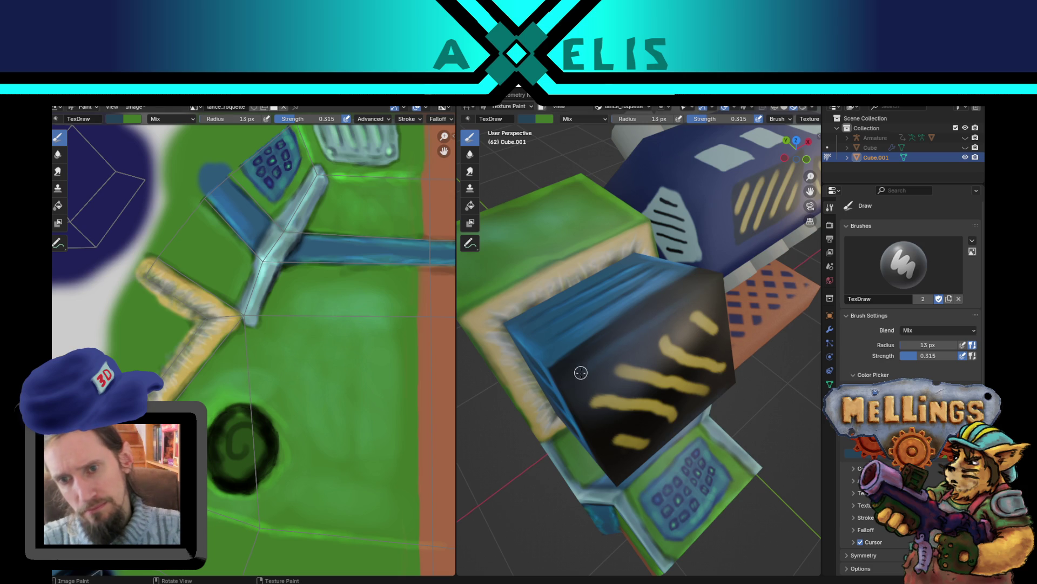
middle_click_drag(607, 349, 620, 342)
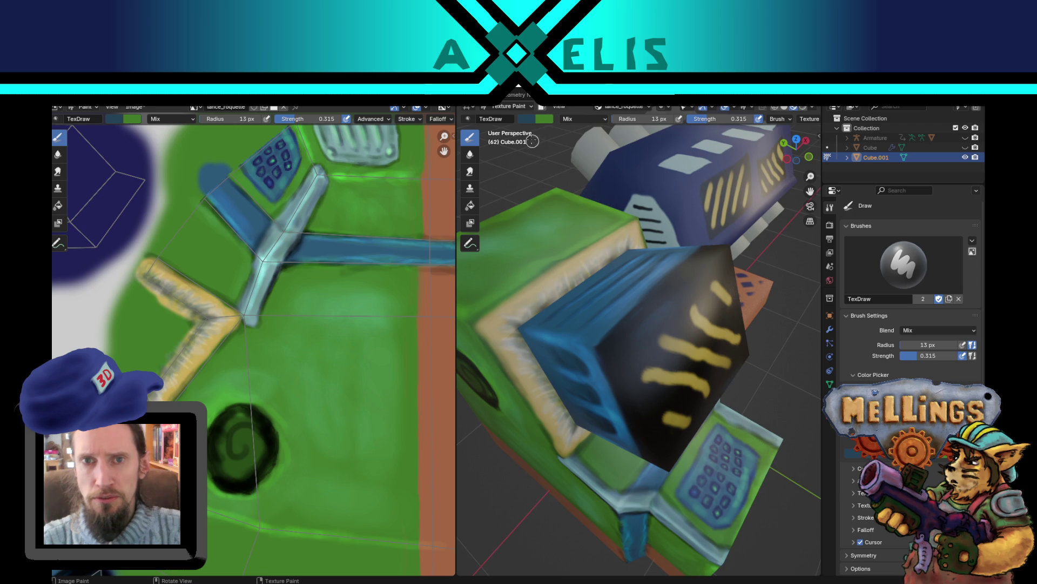
Step: Set the brush colour to a lightened olive tone
left_click(531, 120)
left_click(557, 179)
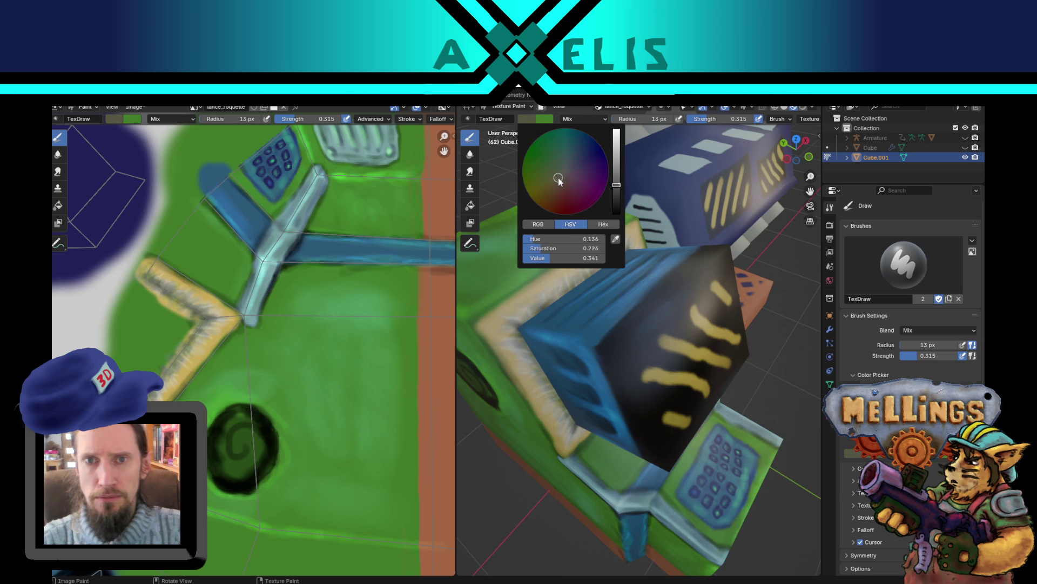
left_click(616, 169)
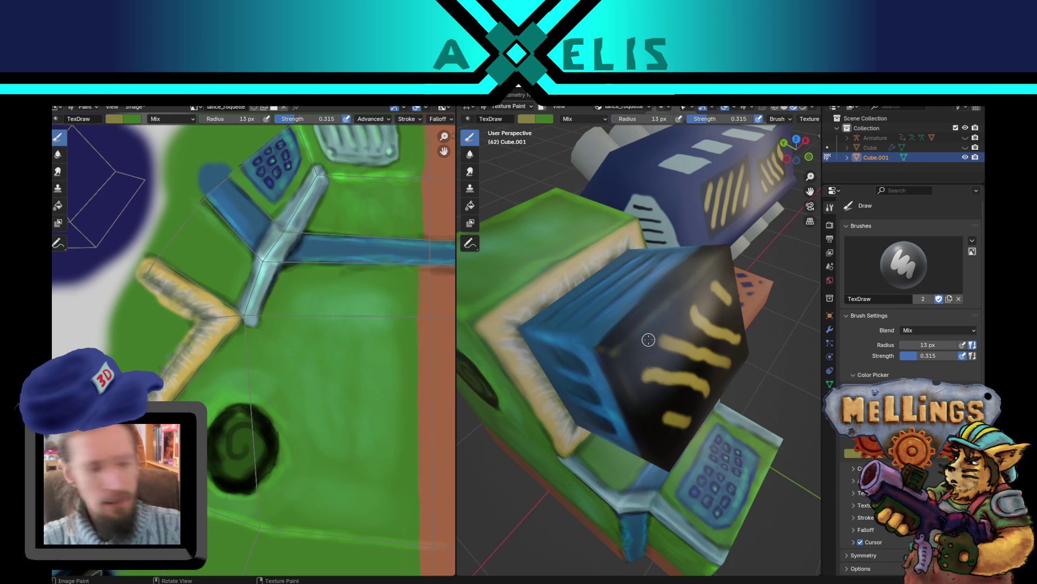
Step: Orbit around the painted black screen, ending on a top-down view
mouse_move(648, 340)
middle_mouse_down()
mouse_move(665, 316)
mouse_move(669, 346)
mouse_move(668, 332)
middle_mouse_up()
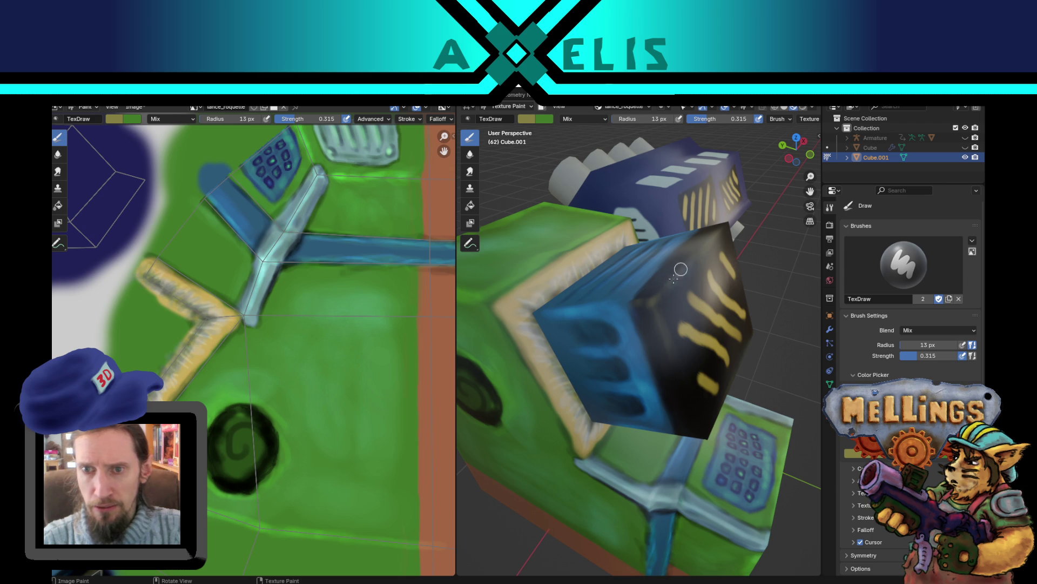
middle_click_drag(678, 305, 656, 253)
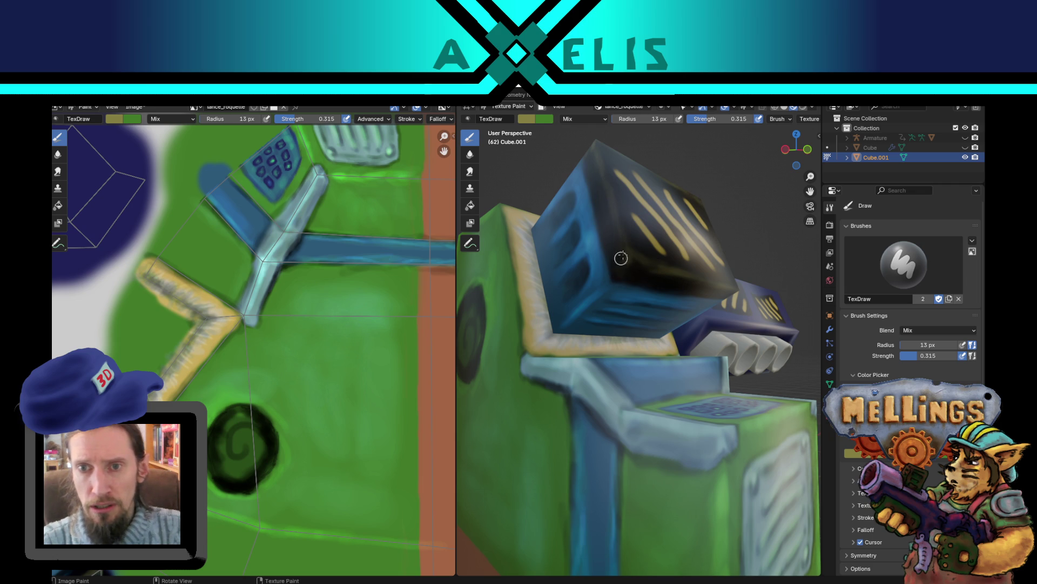
mouse_move(703, 250)
middle_mouse_down()
mouse_move(627, 348)
mouse_move(677, 291)
middle_mouse_up()
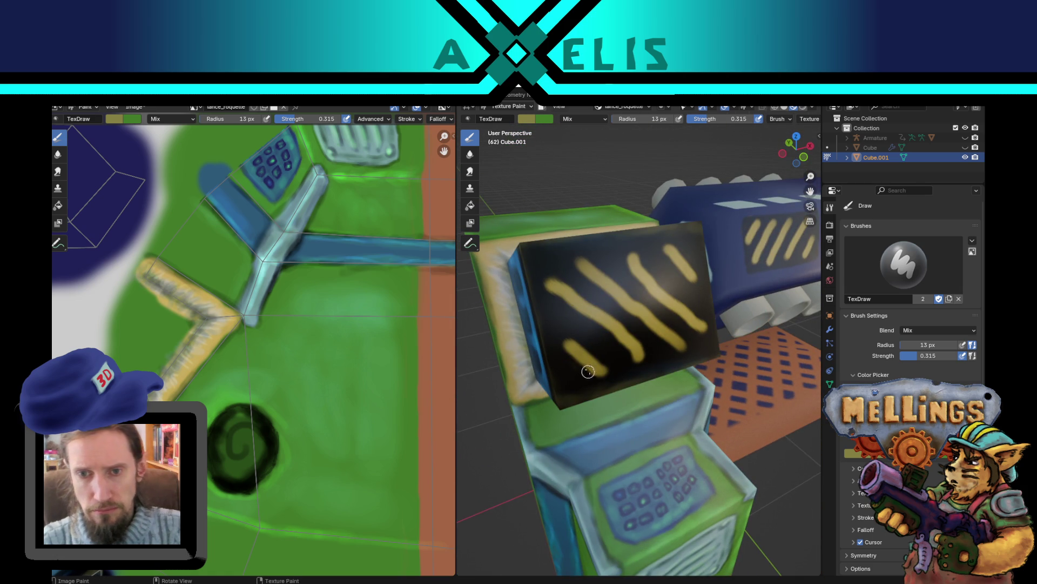
Step: Sample the stripe yellow, set the stroke method to Line and brush strength to 1.000
key("x")
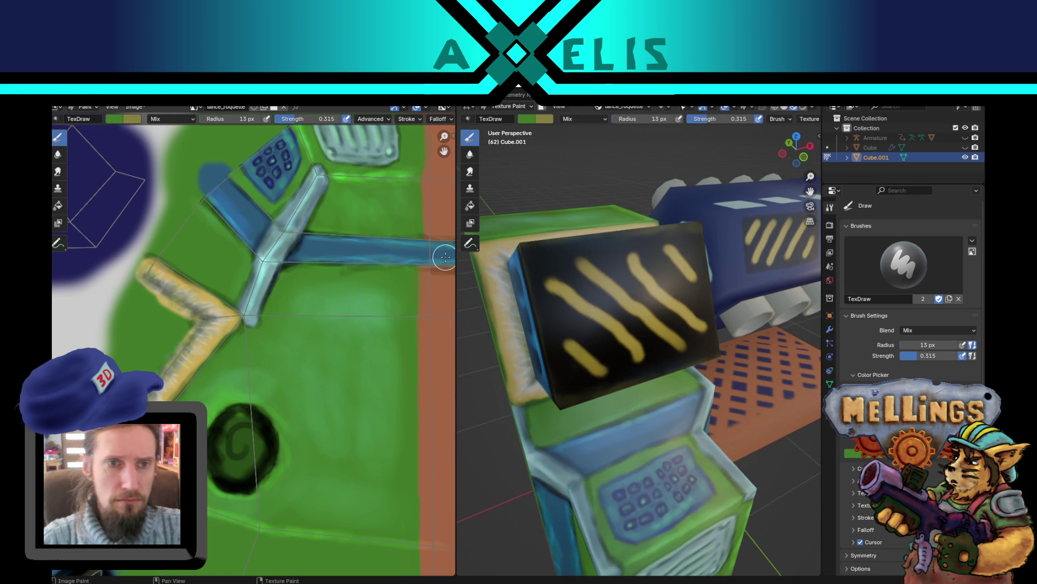
middle_click_drag(203, 194, 163, 108)
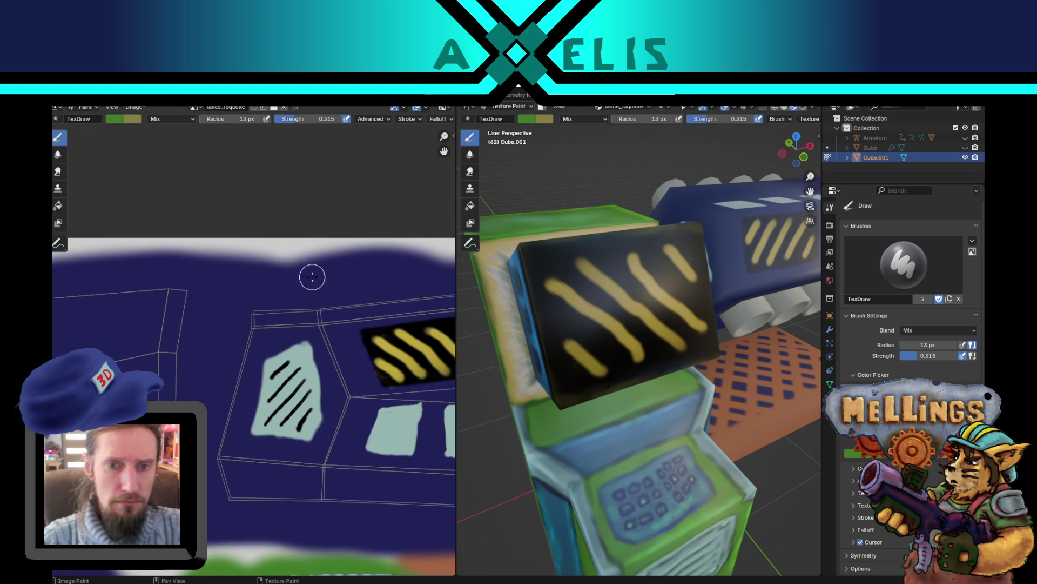
key("s")
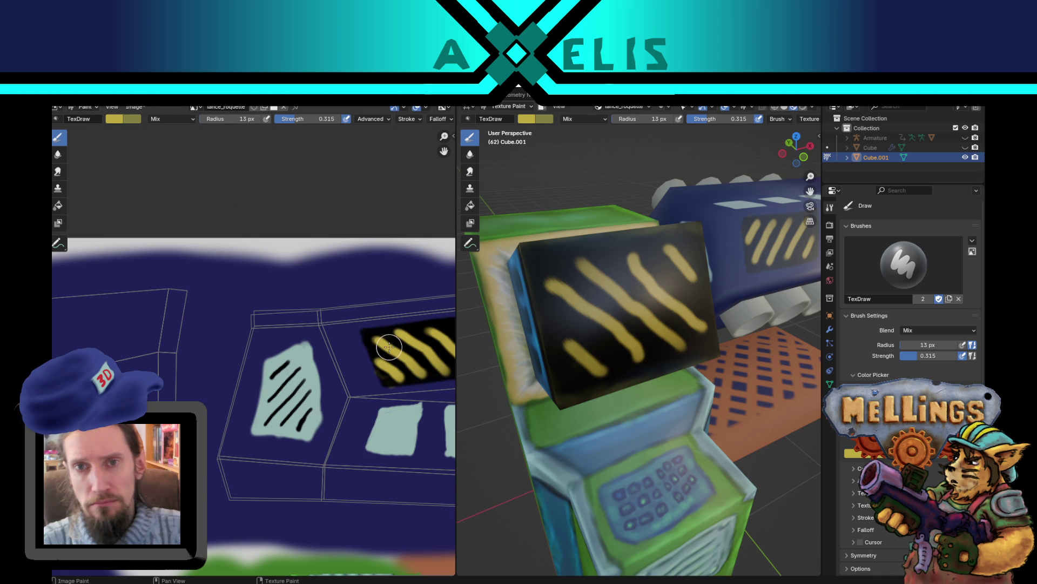
left_click(418, 119)
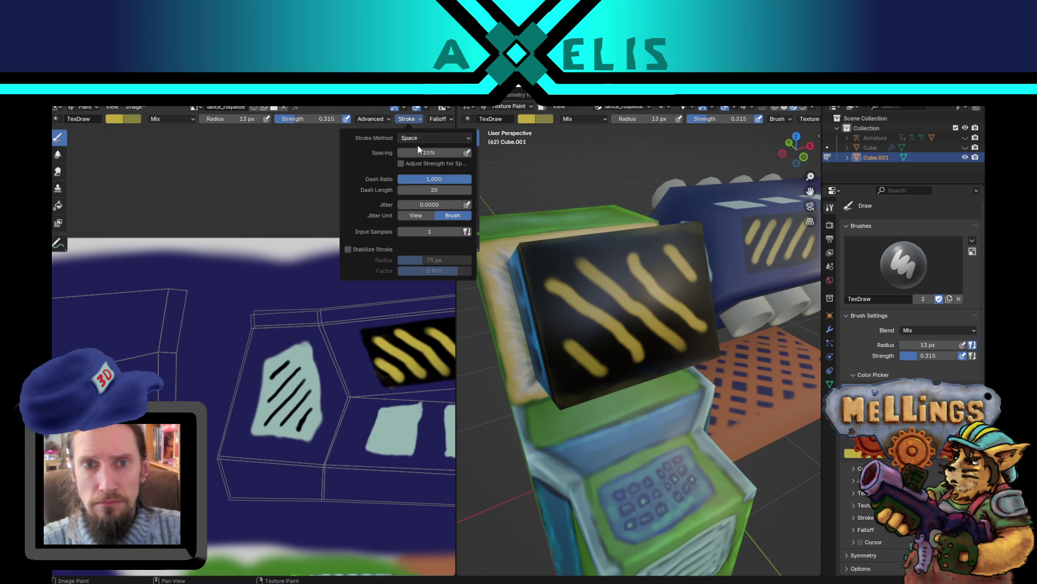
left_click(427, 138)
left_click(417, 202)
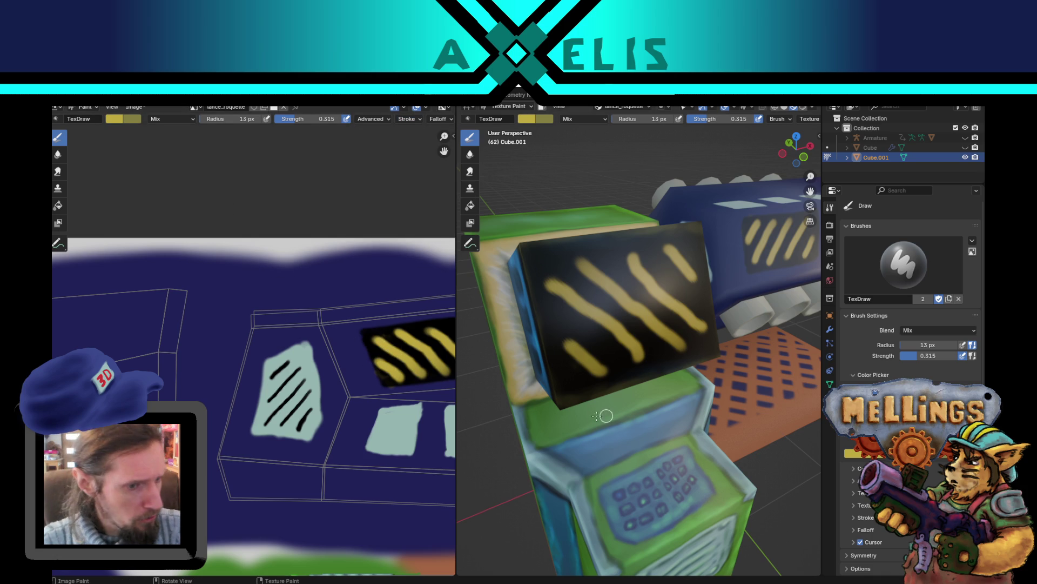
key("shift+f")
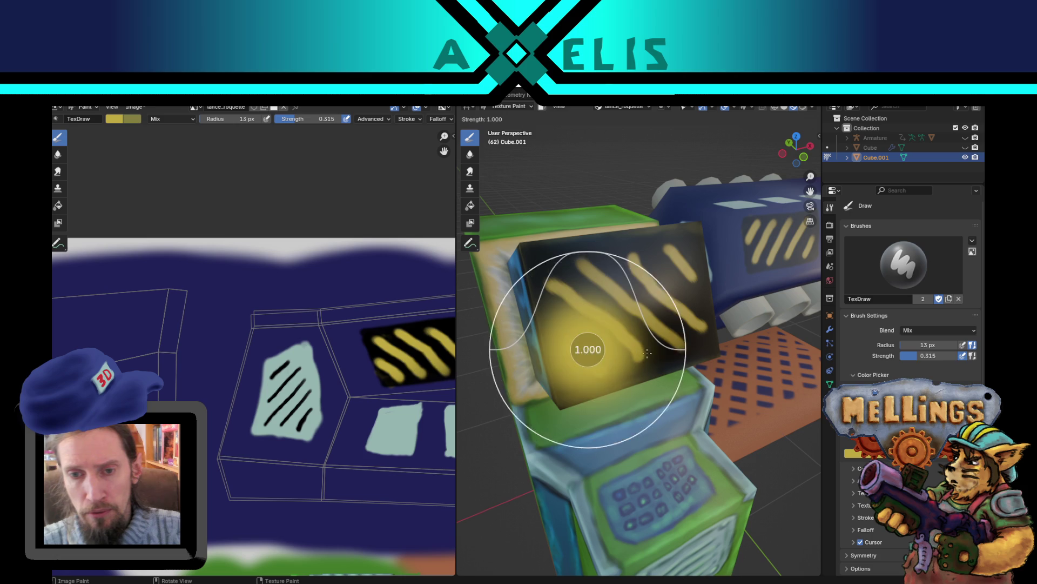
left_click(573, 365)
Step: Repaint the lower-left and upper-left yellow stripes thicker, brighter and longer
mouse_move(557, 344)
left_mouse_down()
mouse_move(609, 364)
mouse_move(597, 370)
left_mouse_up()
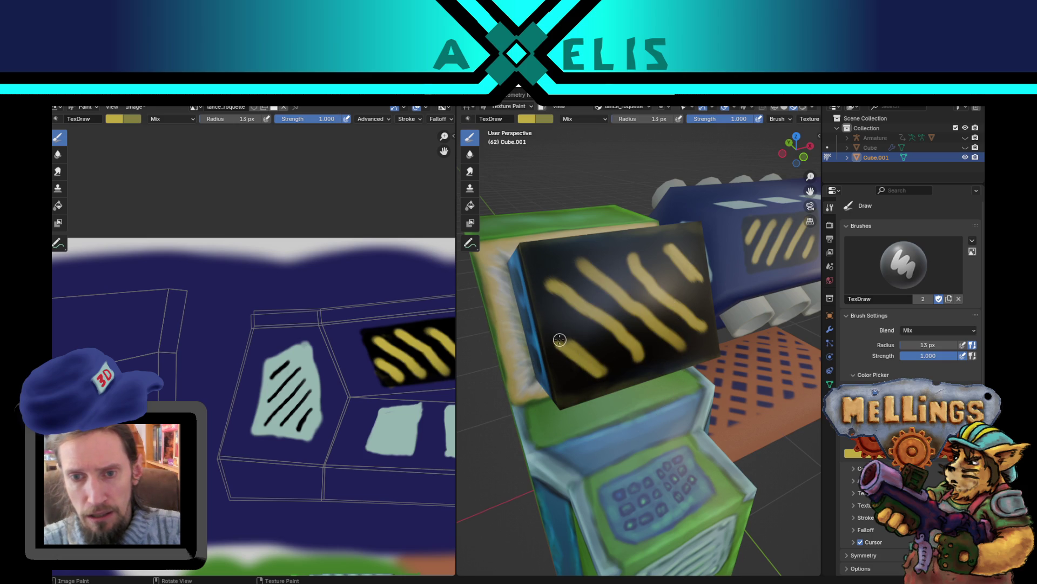
mouse_move(560, 339)
left_mouse_down()
mouse_move(609, 376)
mouse_move(561, 342)
mouse_move(607, 373)
mouse_move(589, 354)
left_mouse_up()
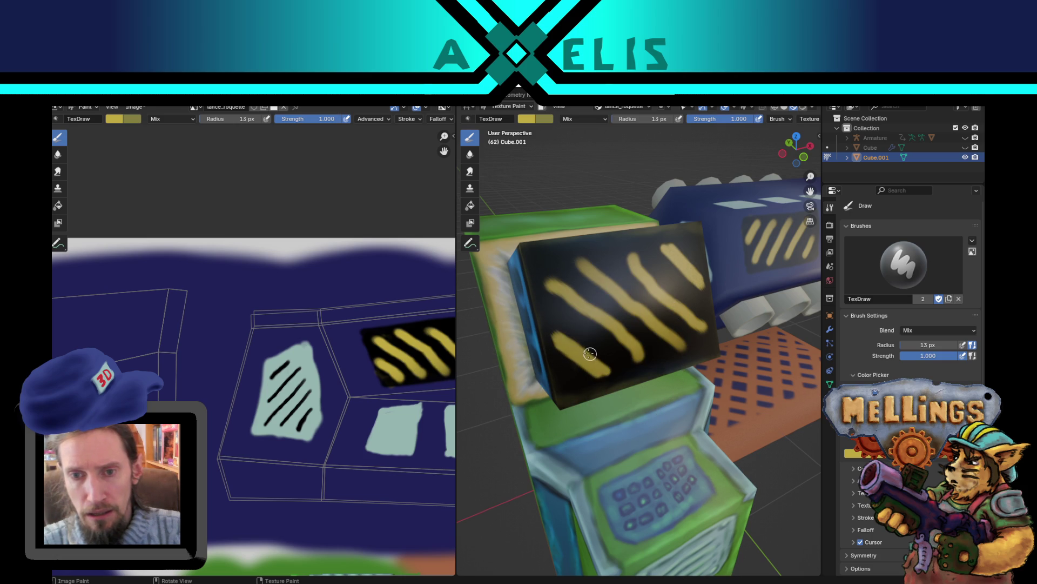
mouse_move(547, 285)
left_mouse_down()
mouse_move(649, 354)
mouse_move(626, 339)
left_mouse_up()
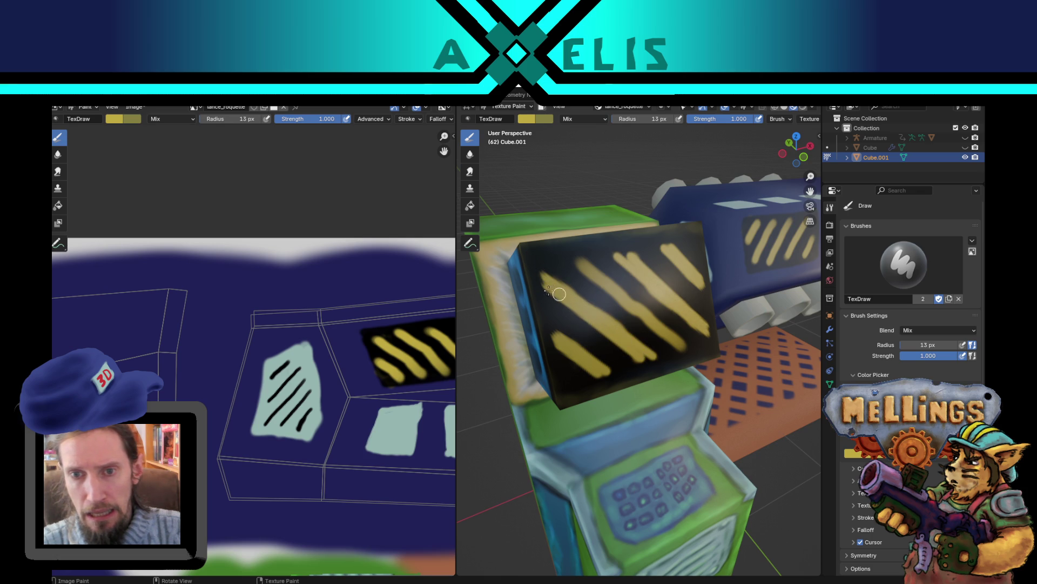
left_click_drag(572, 260, 687, 350)
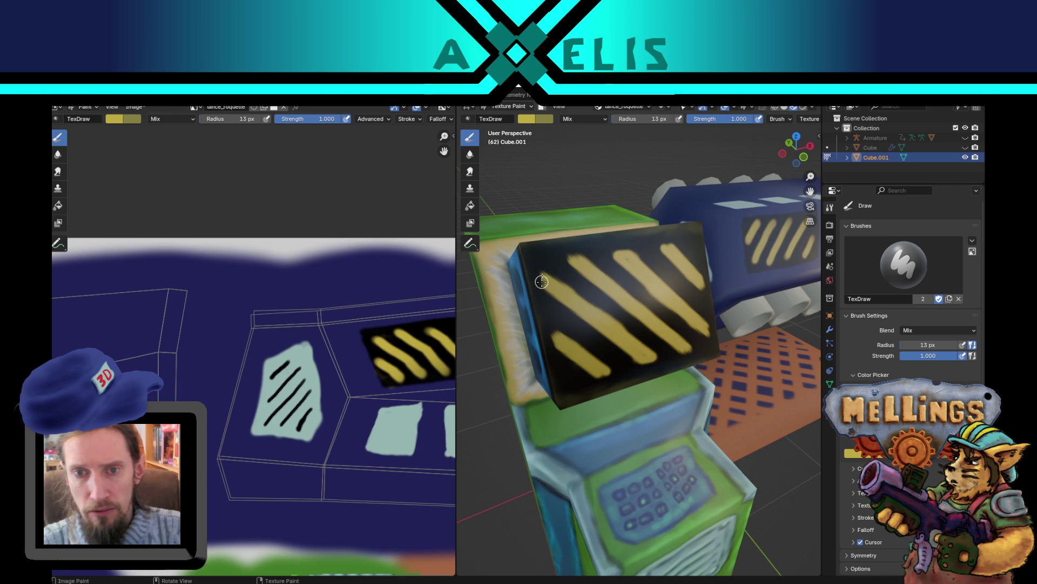
mouse_move(541, 282)
left_mouse_down()
mouse_move(538, 271)
mouse_move(556, 292)
mouse_move(547, 300)
left_mouse_up()
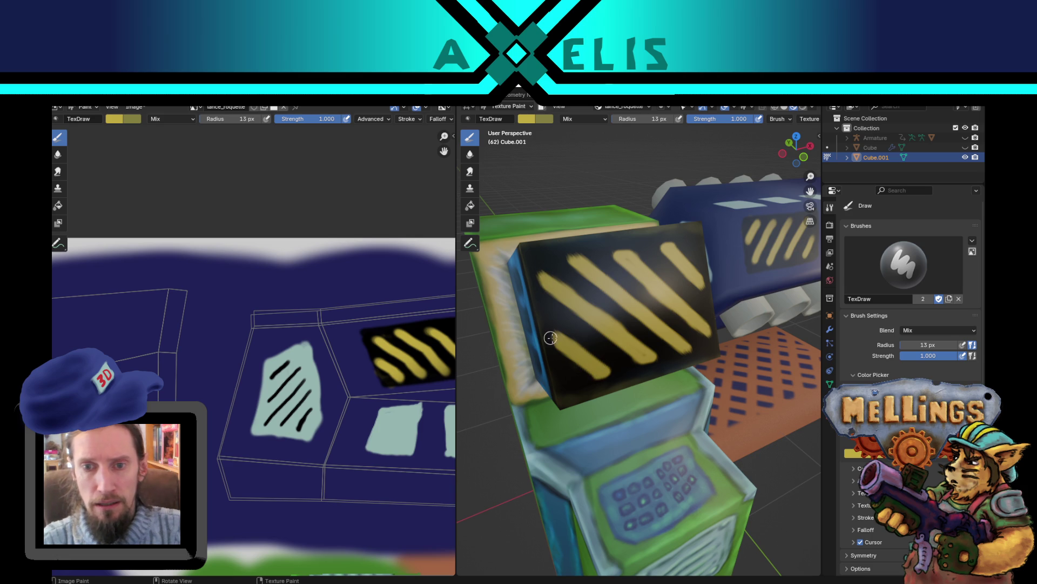
mouse_move(555, 344)
left_mouse_down()
mouse_move(554, 333)
mouse_move(564, 352)
left_mouse_up()
Step: Pull back to view the whole machine and save the work with Ctrl+S
scroll(560, 350, "down", 8)
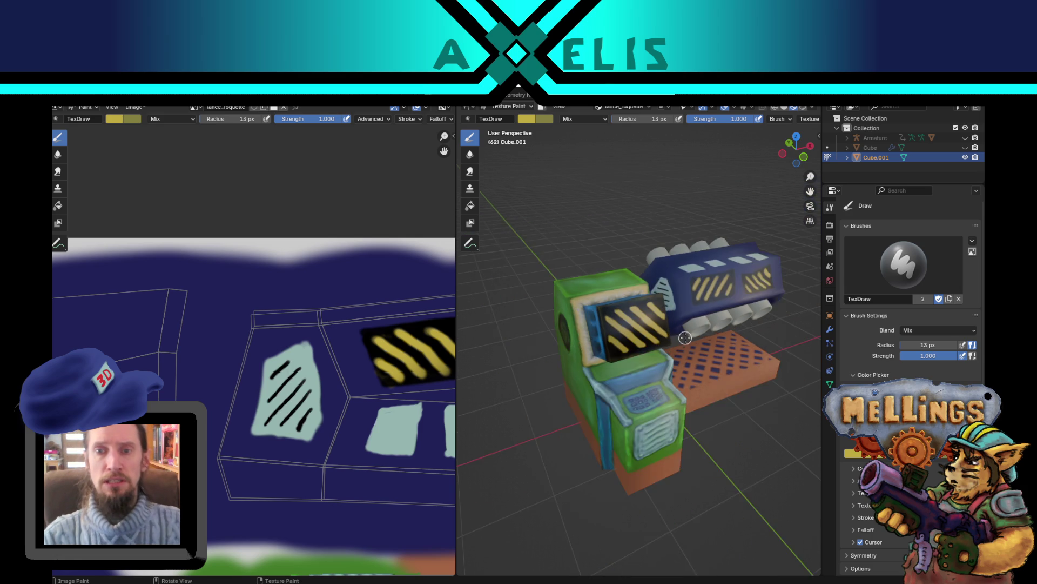
mouse_move(560, 350)
middle_mouse_down()
mouse_move(632, 340)
mouse_move(608, 332)
middle_mouse_up()
scroll(633, 339, "up", 4)
key("ctrl+s")
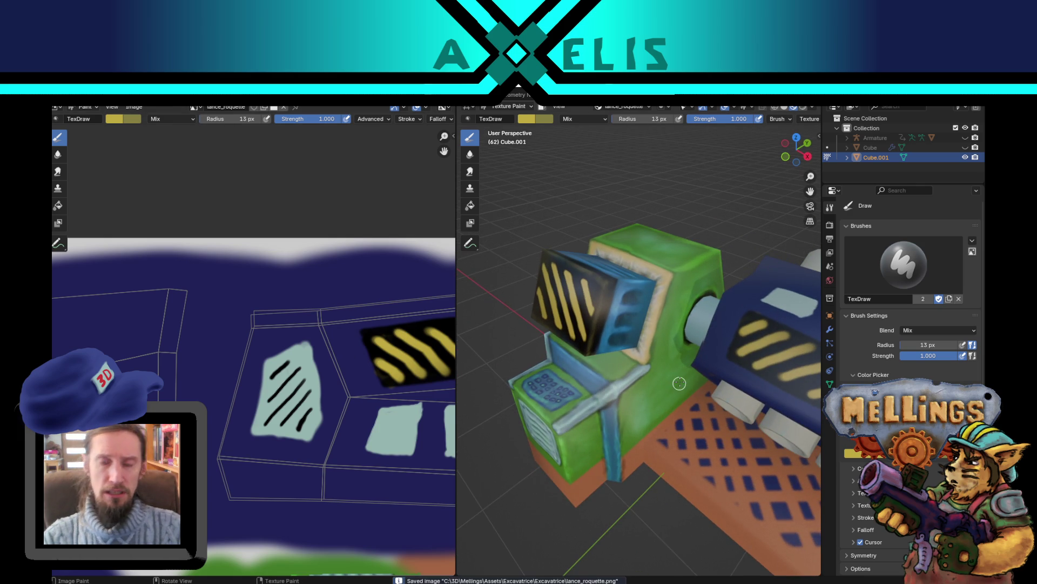
Step: Orbit to a front view of the machine, then switch over to the Unity editor
scroll(675, 362, "down", 5)
middle_click_drag(675, 362, 643, 354)
scroll(636, 351, "up", 4)
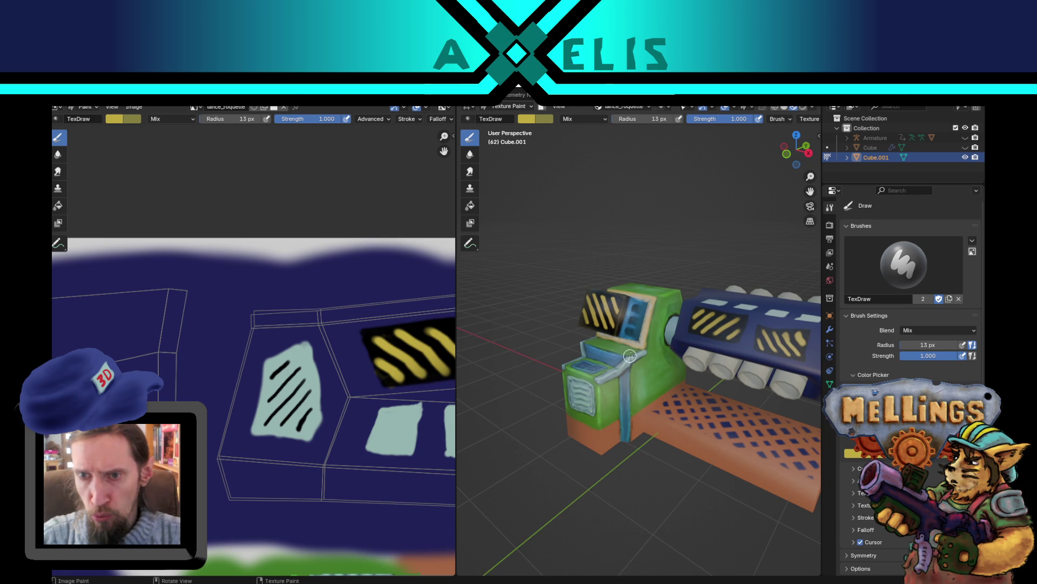
middle_click_drag(630, 355, 664, 353)
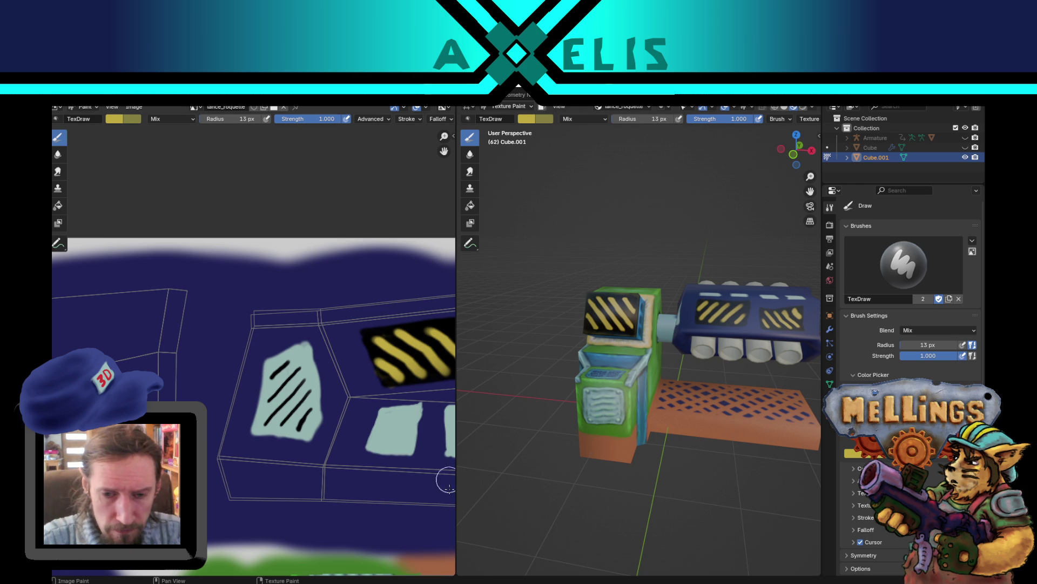
key("alt+Tab")
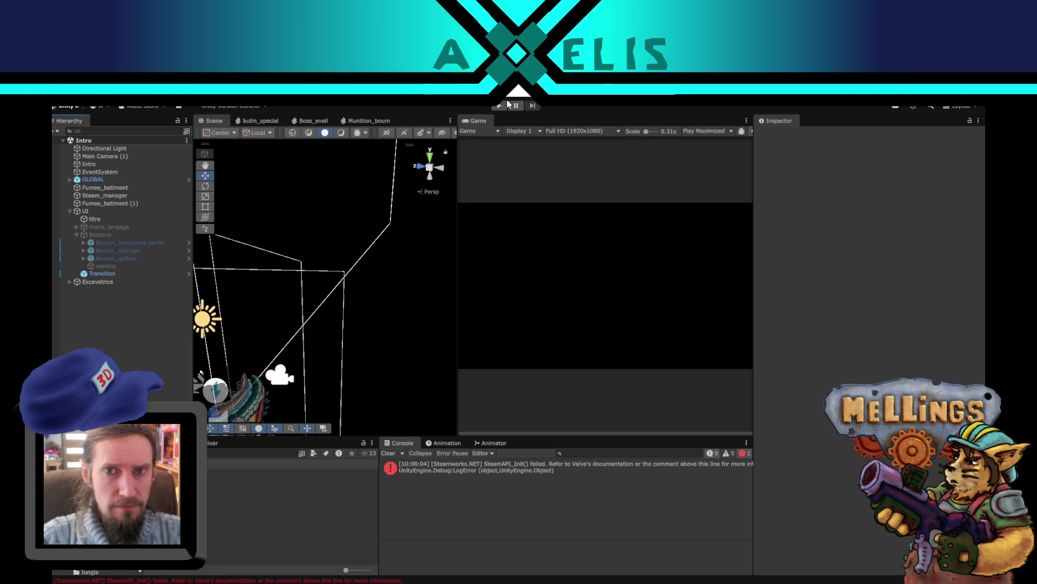
Step: Start Play mode in Unity and launch a mission from the game's launch panel
left_click(501, 105)
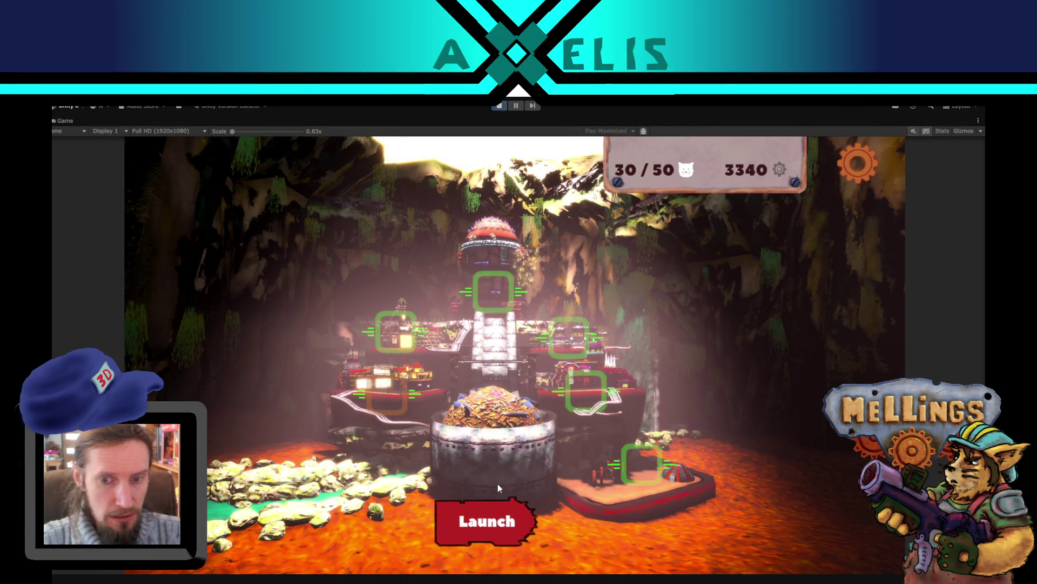
left_click(503, 507)
left_click(319, 458)
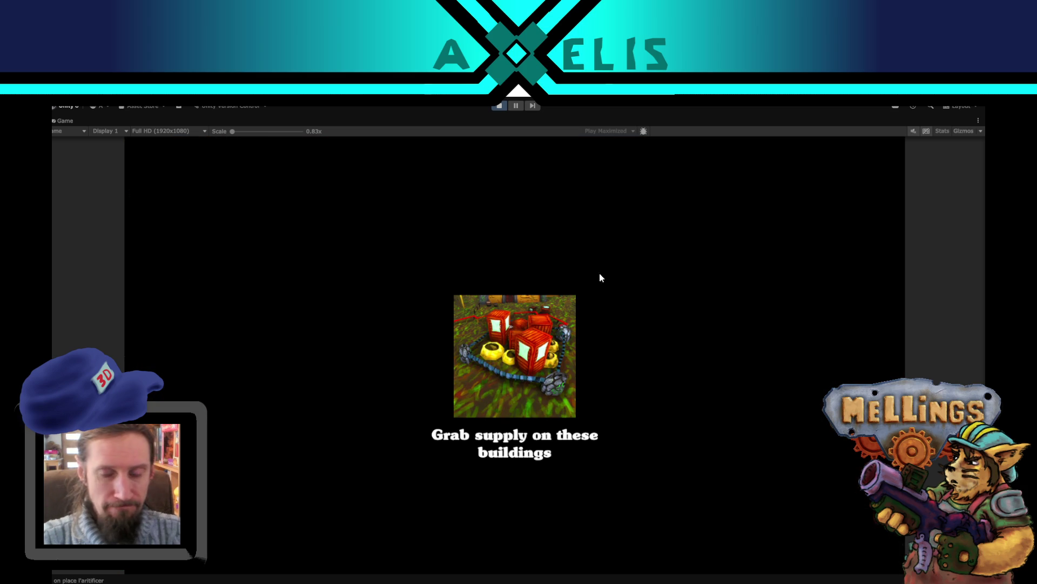
Step: Drive toward the central tower, fire the cannon and twin turret barrels at the towers, then pause
left_click(544, 297)
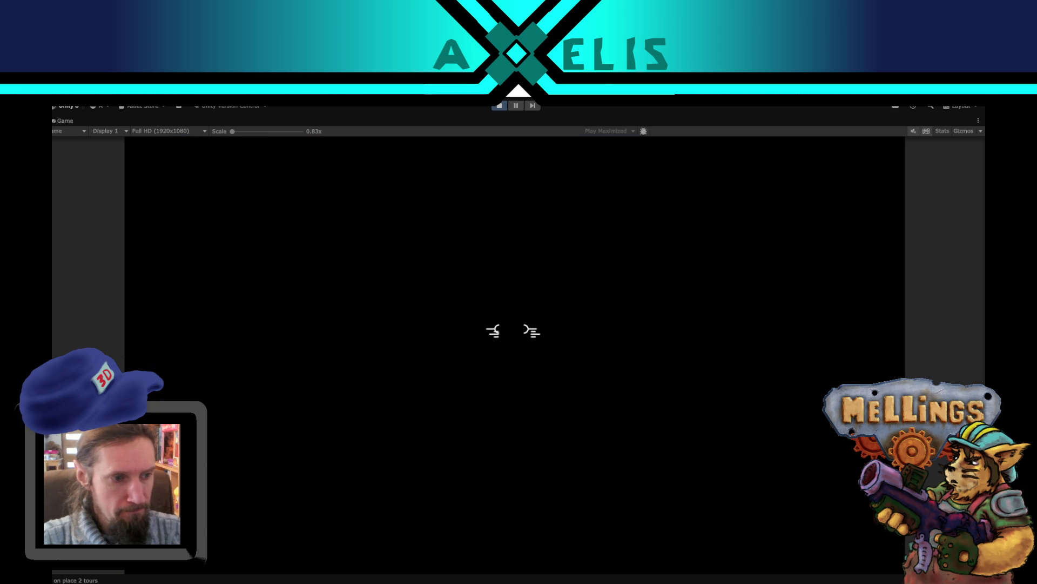
key("w")
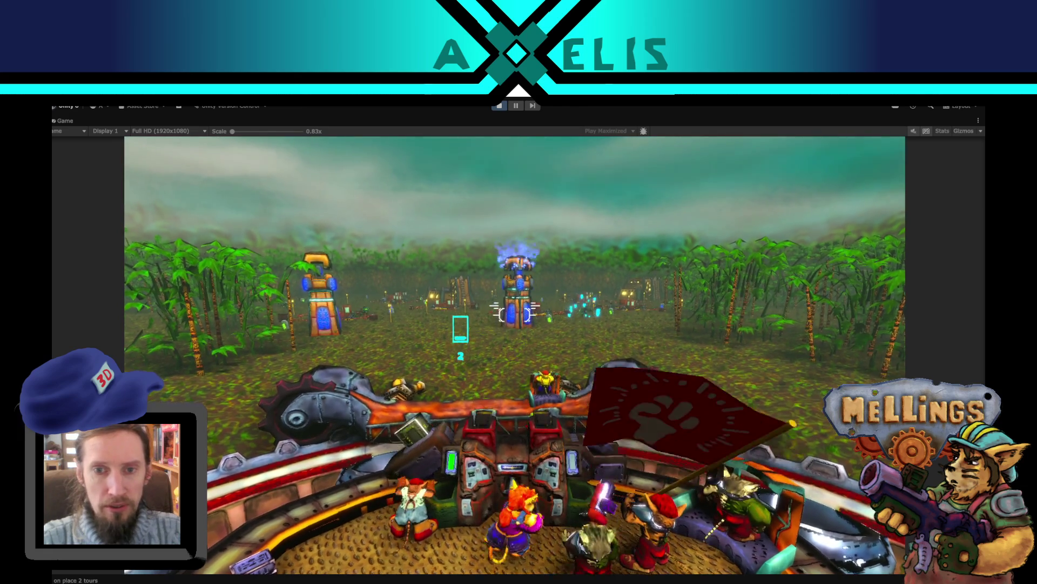
left_click(515, 312)
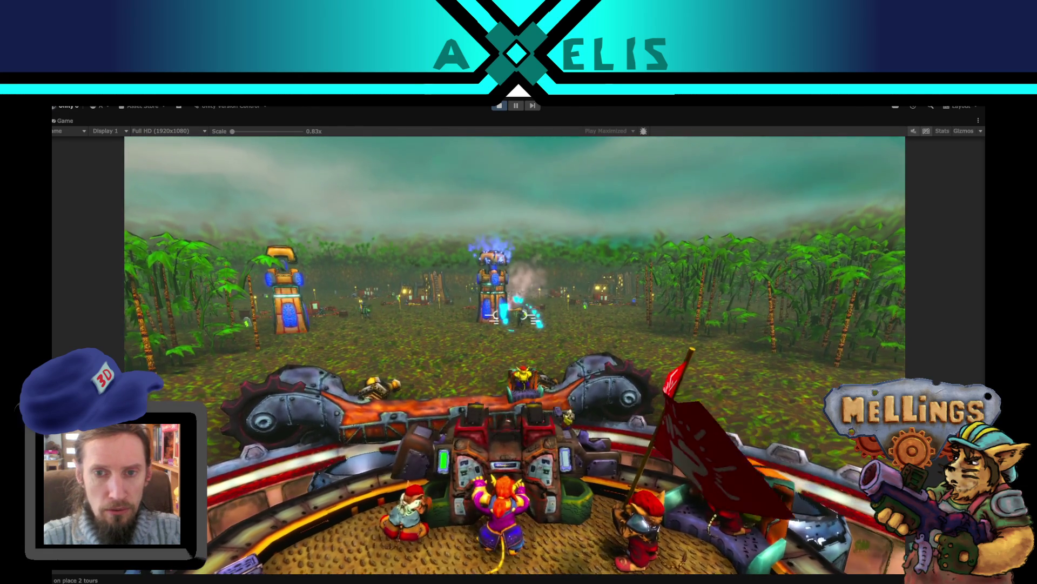
left_click(514, 327)
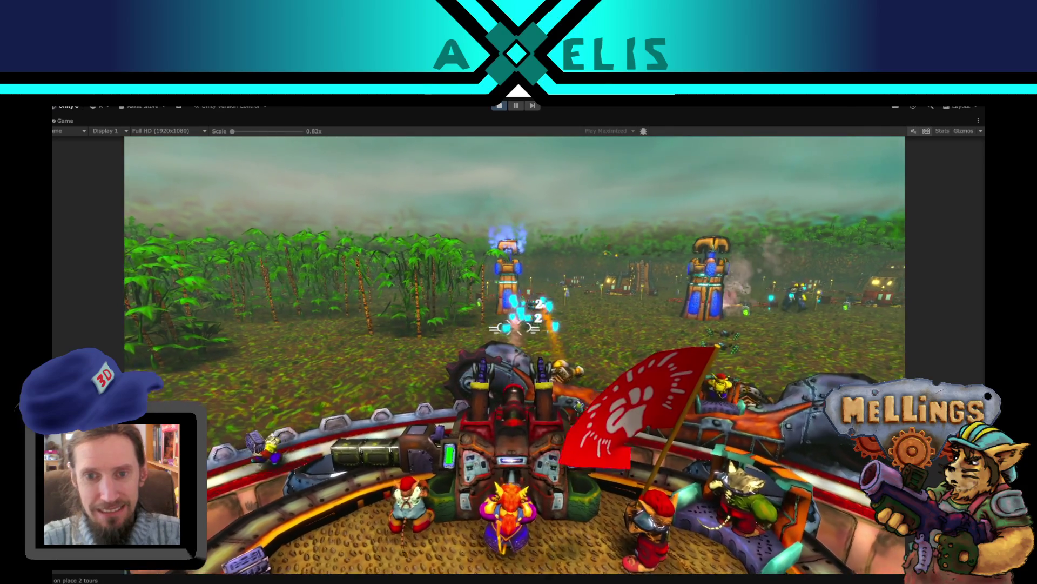
key("Escape")
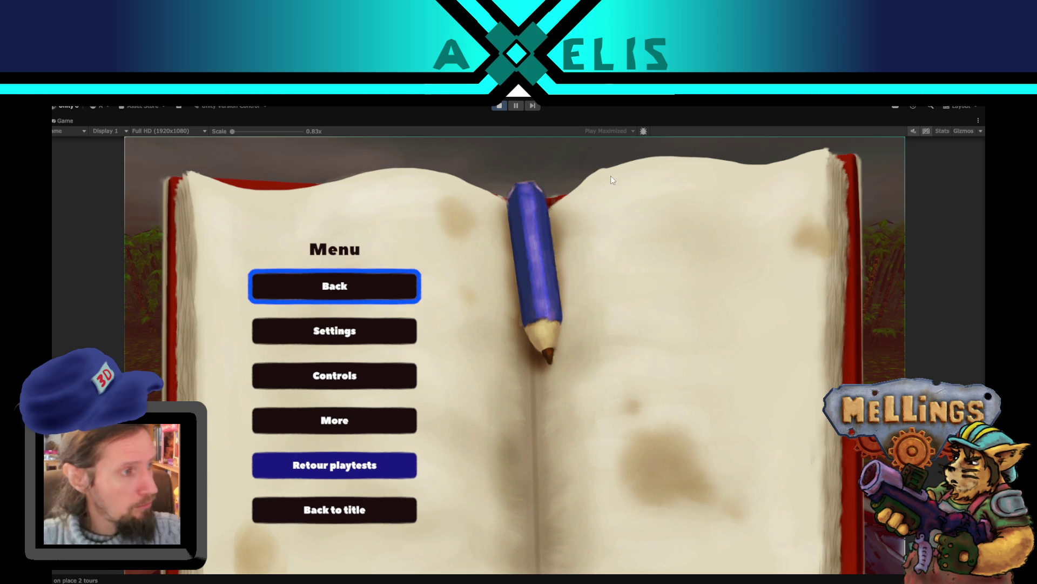
Step: Resume and re-pause the jungle mission, then exit Play mode back to the Unity editor
key("Escape")
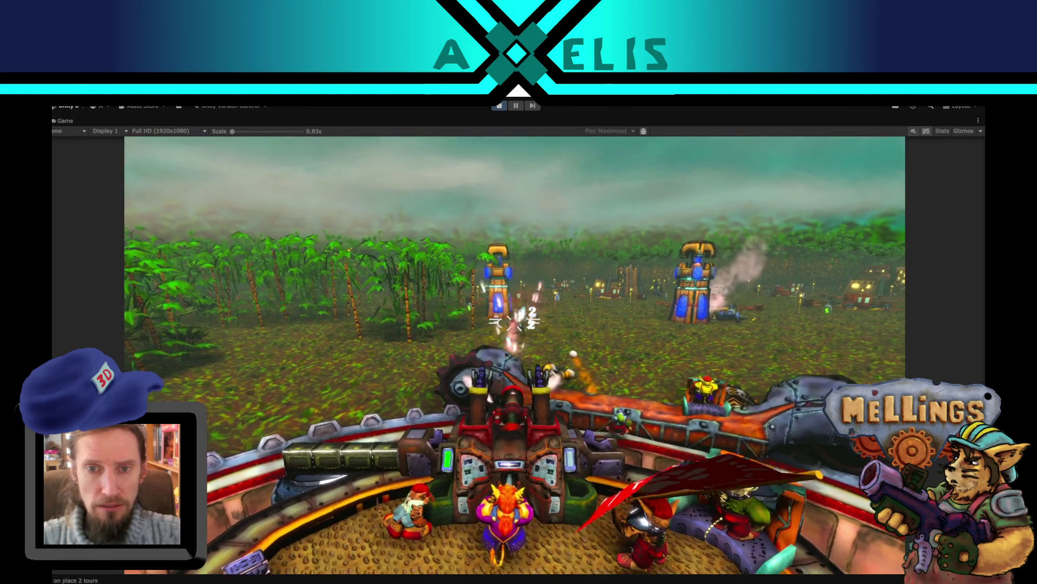
key("Escape")
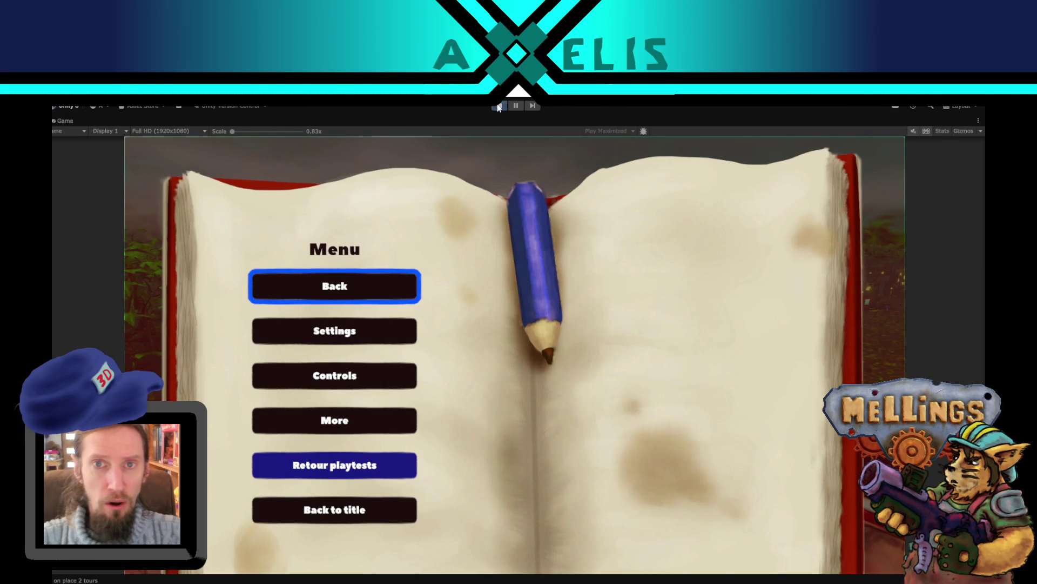
left_click(499, 107)
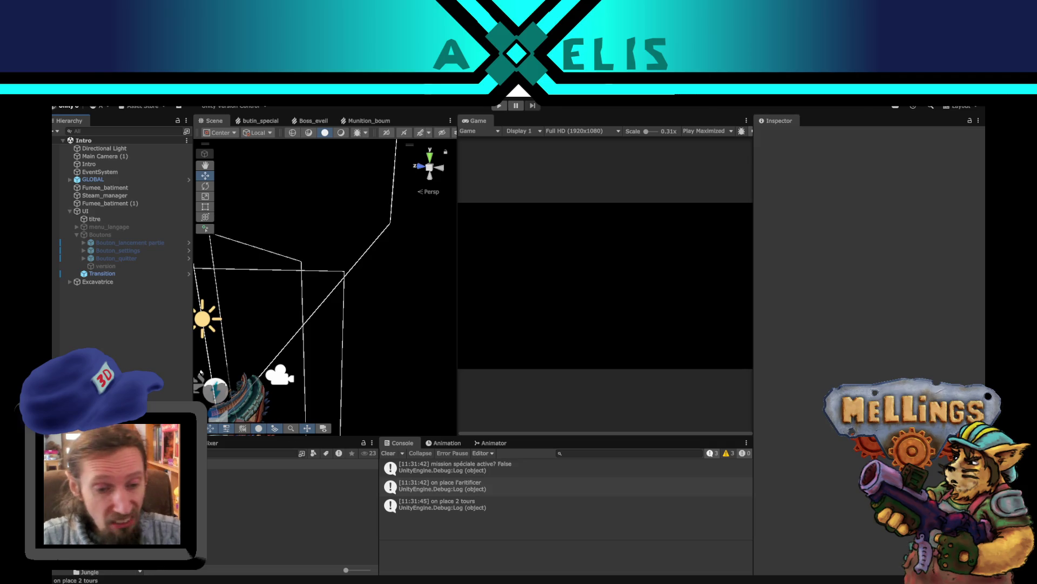
mouse_move(270, 583)
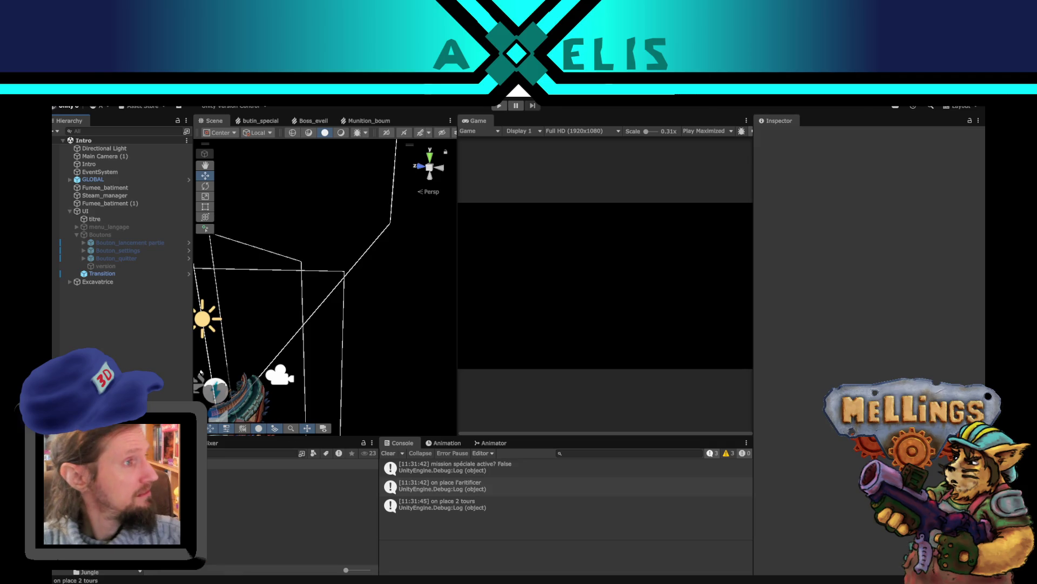